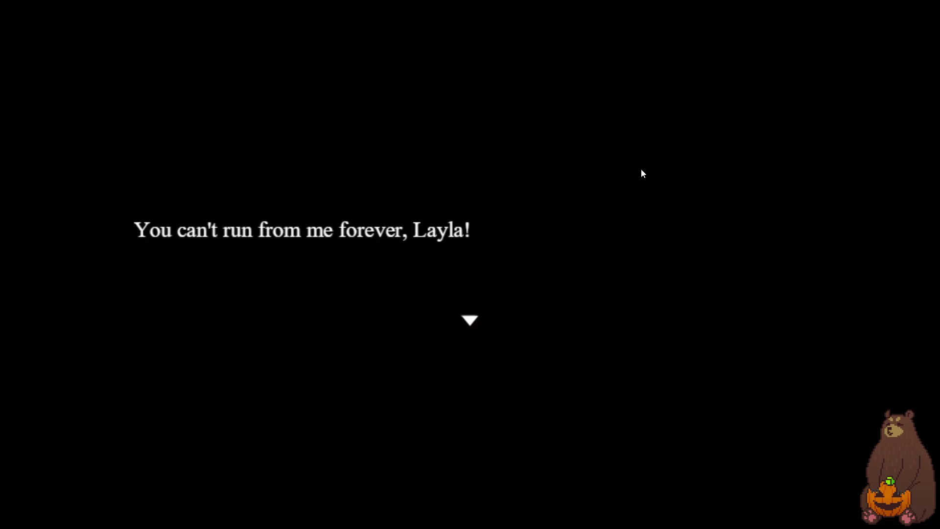
- Dismiss the taunting message, leave fullscreen and close the playtest window
{"action": "left_click", "coordinate": [516, 253]}
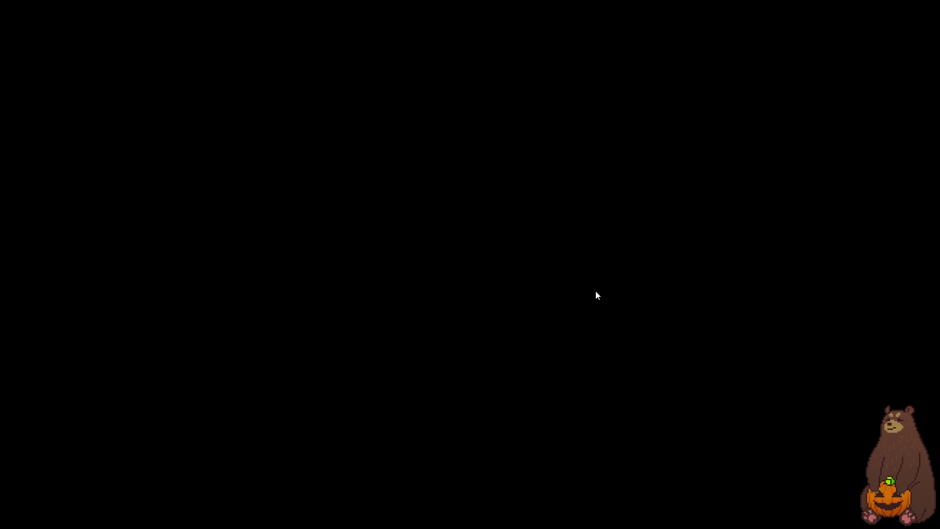
{"action": "key", "text": "F4"}
{"action": "left_click", "coordinate": [691, 71]}
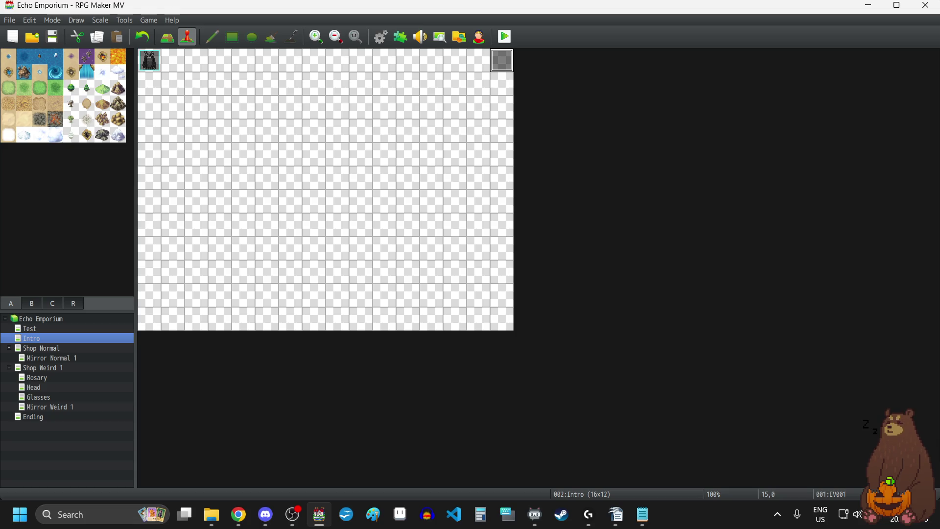
- Switch from RPG Maker MV to the SpookyTextTemplate sprite in Aseprite
{"action": "mouse_move", "coordinate": [217, 523]}
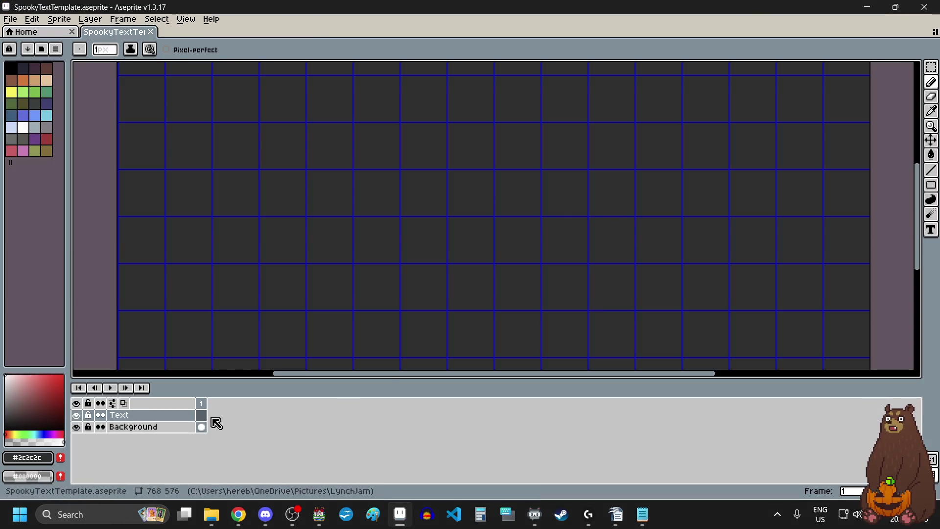
- Select the entire canvas on the template's Background layer
{"action": "left_click", "coordinate": [174, 427]}
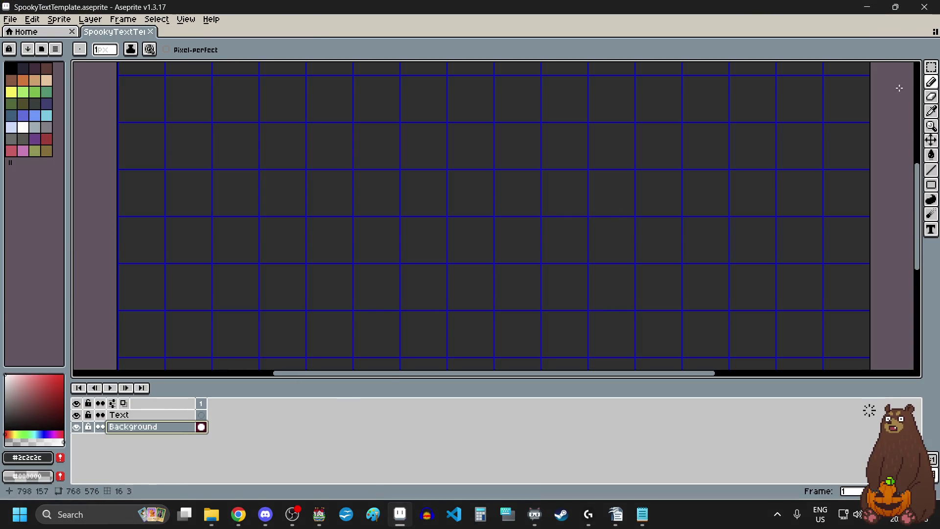
{"action": "left_click", "coordinate": [931, 67]}
{"action": "key", "text": "ctrl+a"}
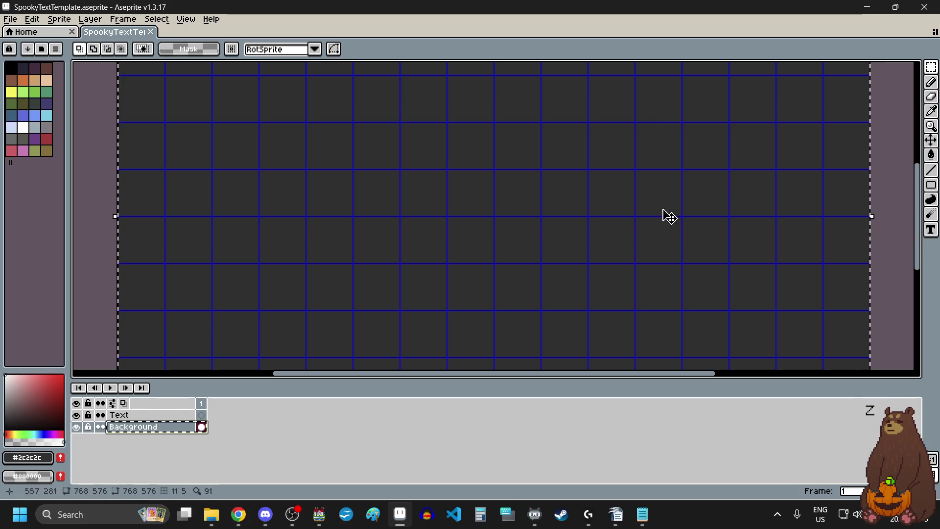
{"action": "scroll", "coordinate": [588, 264], "scroll_direction": "down", "scroll_amount": 4}
{"action": "scroll", "coordinate": [579, 272], "scroll_direction": "up", "scroll_amount": 1}
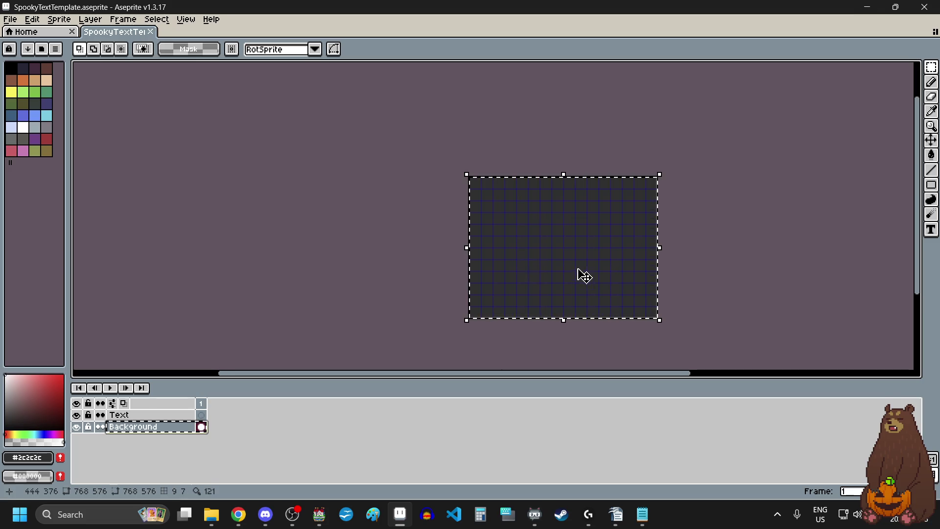
- Create a new sprite, reselect the template's whole canvas, and close the unused Sprite-0001
{"action": "left_click", "coordinate": [16, 22]}
{"action": "left_click", "coordinate": [24, 32]}
{"action": "left_click", "coordinate": [448, 352]}
{"action": "left_click", "coordinate": [133, 35]}
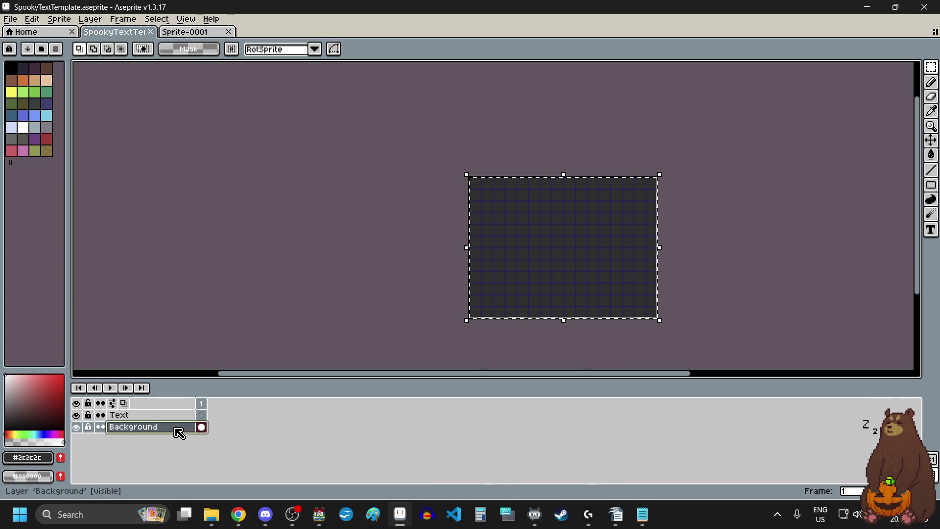
{"action": "key", "text": "ctrl+d"}
{"action": "key", "text": "ctrl+a"}
{"action": "left_click", "coordinate": [228, 32]}
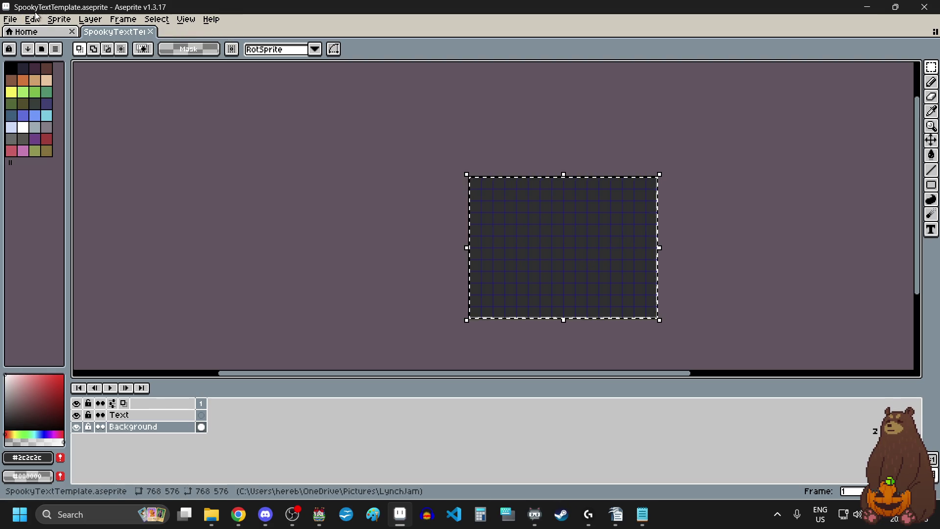
- Create a new 768×576 sprite, Sprite-0002, and paste the grey background into it
{"action": "left_click", "coordinate": [9, 18]}
{"action": "left_click", "coordinate": [19, 30]}
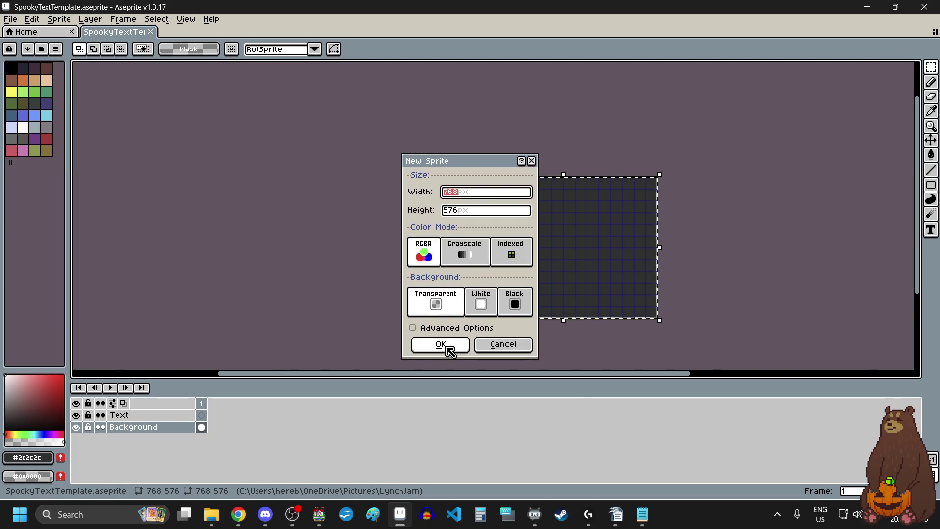
{"action": "left_click", "coordinate": [441, 344]}
{"action": "key", "text": "ctrl+v"}
{"action": "scroll", "coordinate": [505, 274], "scroll_direction": "down", "scroll_amount": 2}
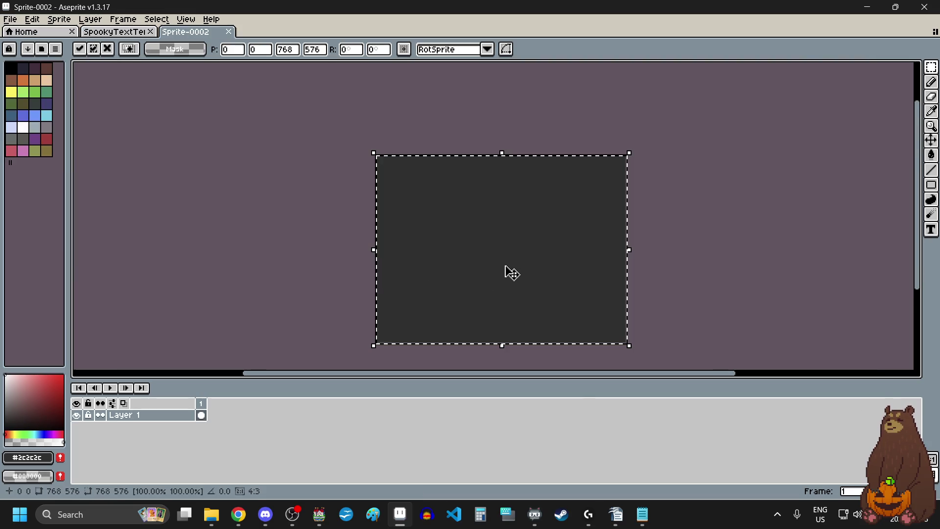
- Export the sprite via Export As, browsing to the Echo Emporium img\parallaxes folder
{"action": "left_click", "coordinate": [32, 19]}
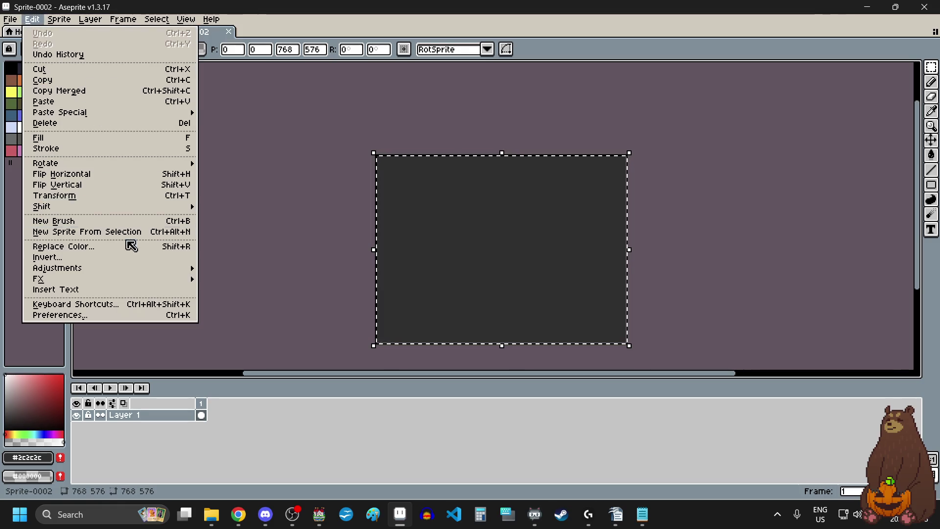
{"action": "mouse_move", "coordinate": [11, 23]}
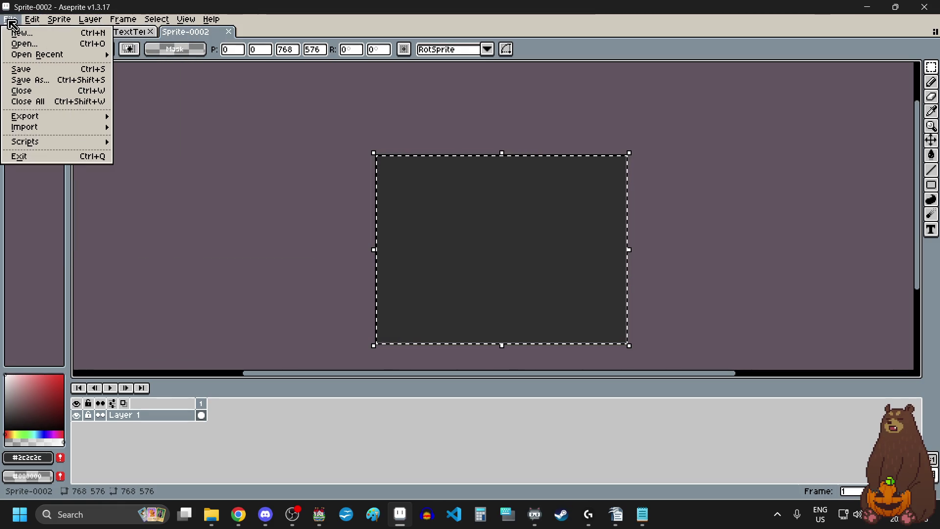
{"action": "mouse_move", "coordinate": [74, 116]}
{"action": "left_click", "coordinate": [135, 116]}
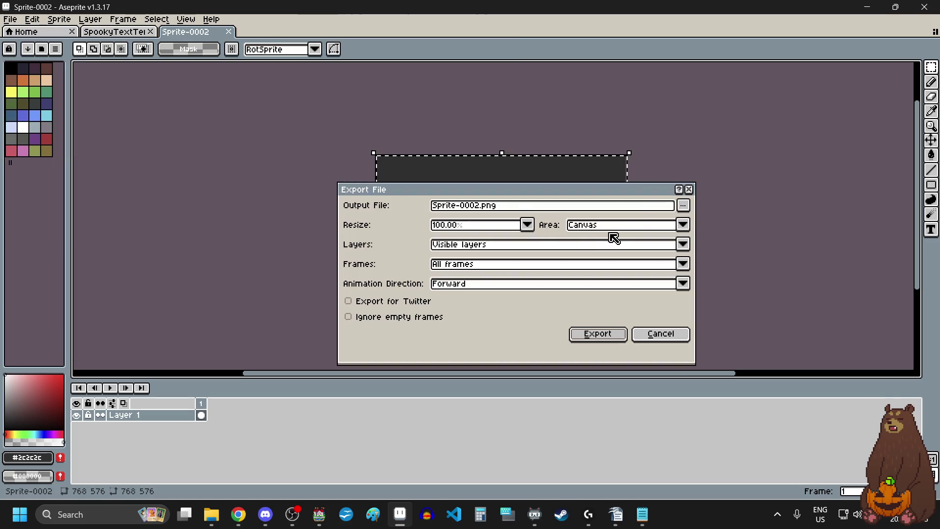
{"action": "left_click", "coordinate": [683, 205]}
{"action": "left_click", "coordinate": [668, 219]}
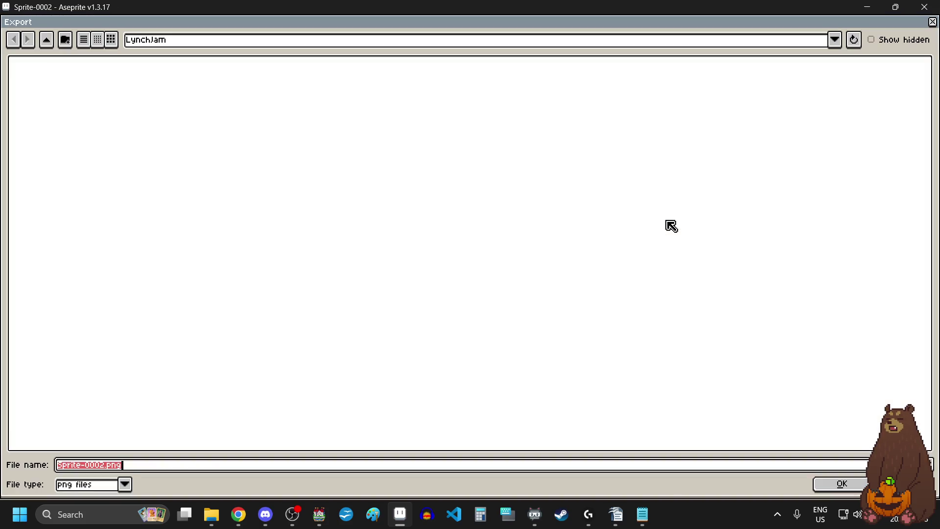
{"action": "left_click", "coordinate": [834, 39]}
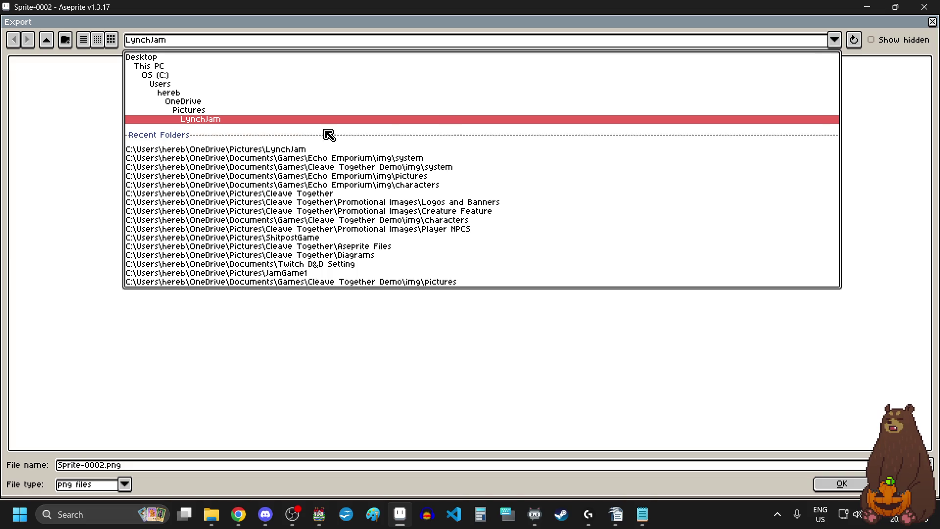
{"action": "left_click", "coordinate": [417, 159]}
{"action": "left_click", "coordinate": [836, 42]}
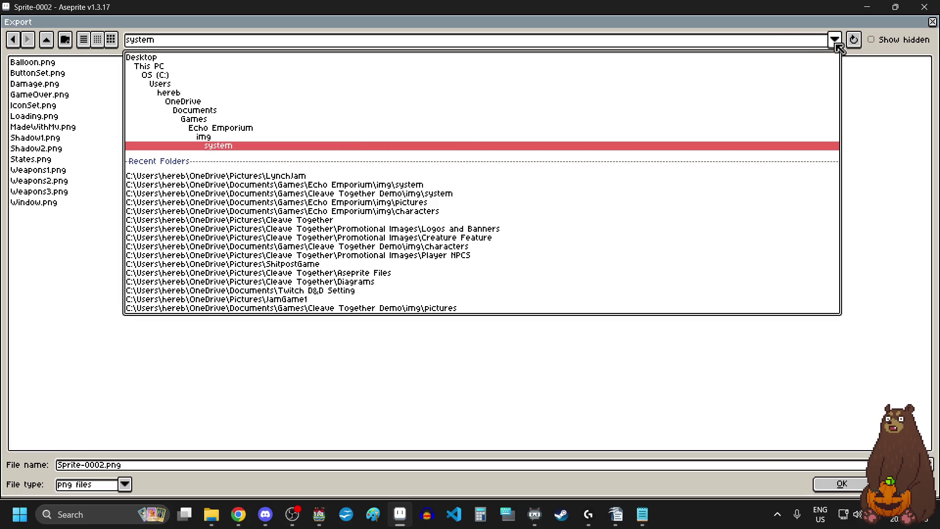
{"action": "left_click", "coordinate": [225, 137]}
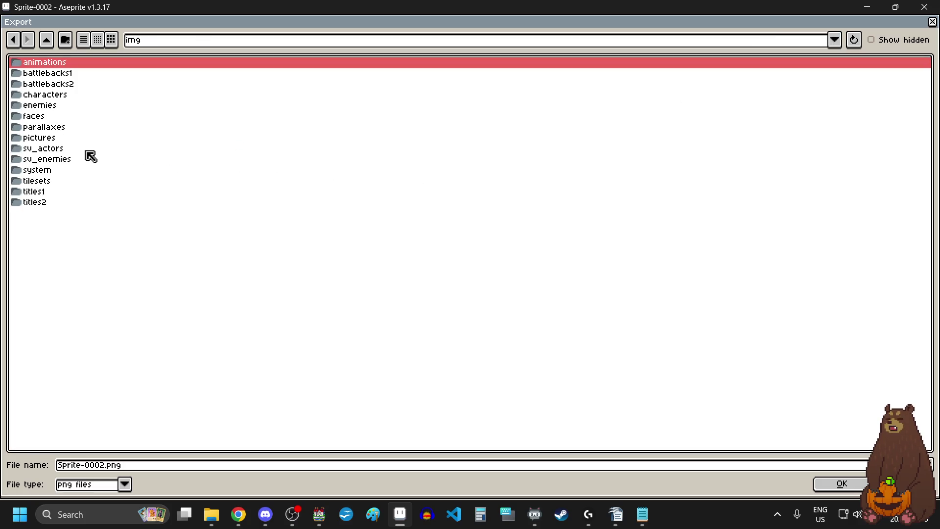
{"action": "double_click", "coordinate": [60, 128]}
- Export it as GreyBackground.png, then close Sprite-0002 without saving
{"action": "left_click", "coordinate": [291, 469]}
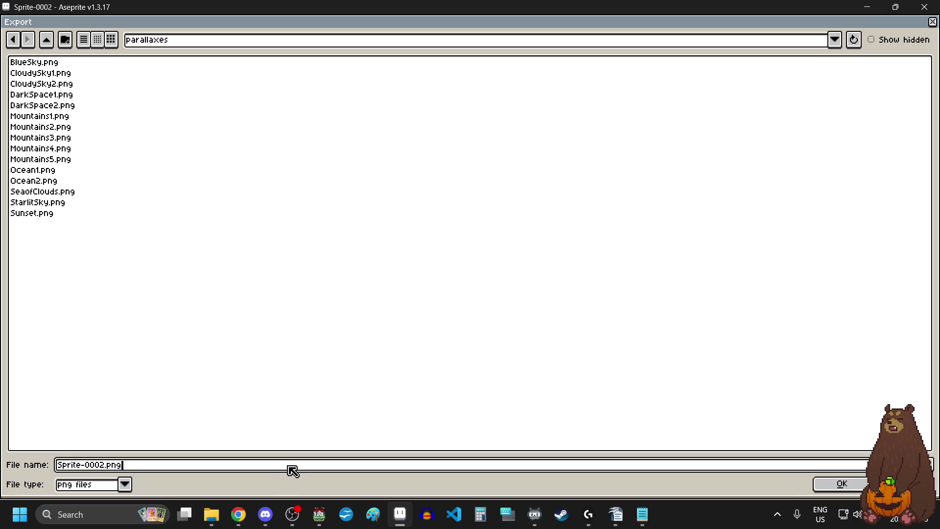
{"action": "key", "text": "Left"}
{"action": "key", "text": "Left"}
{"action": "key", "text": "Left"}
{"action": "key", "text": "BackSpace"}
{"action": "key", "text": "BackSpace"}
{"action": "key", "text": "BackSpace"}
{"action": "type", "text": "GreyBackg"}
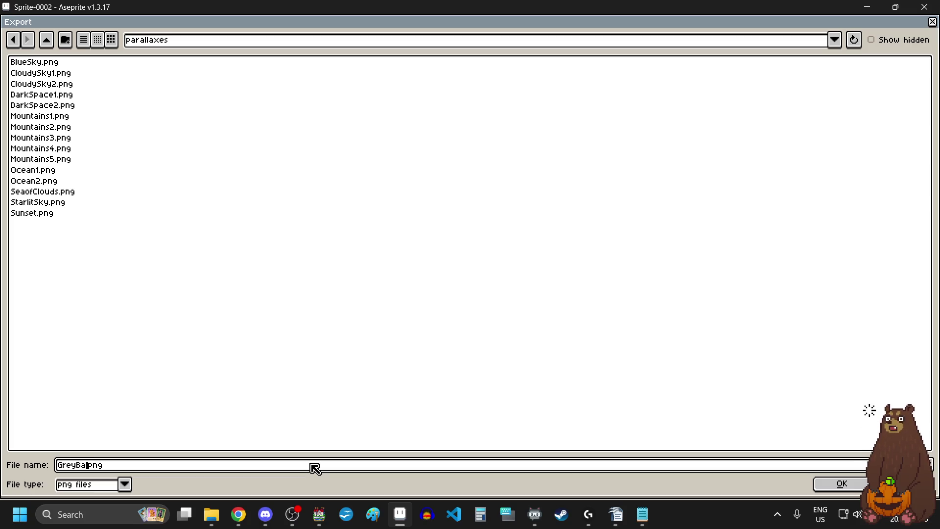
{"action": "type", "text": "round"}
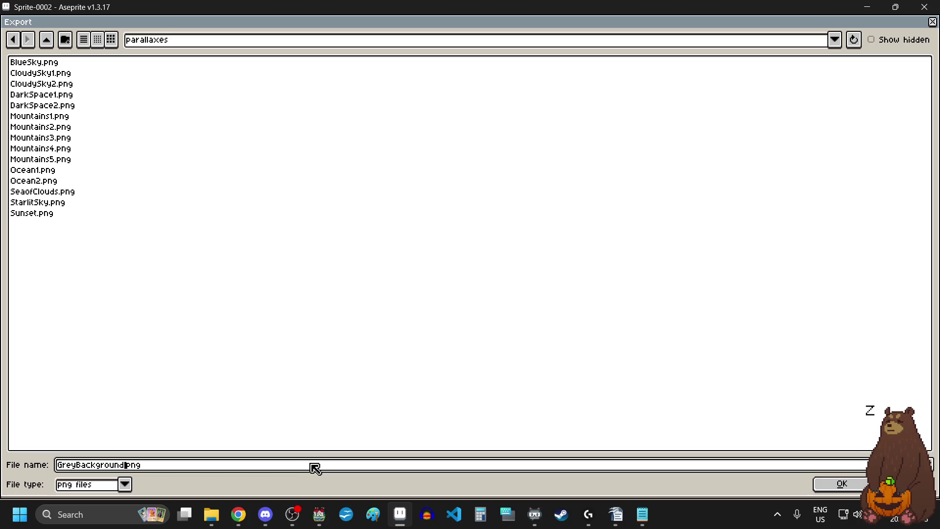
{"action": "left_click", "coordinate": [837, 484]}
{"action": "left_click", "coordinate": [598, 337]}
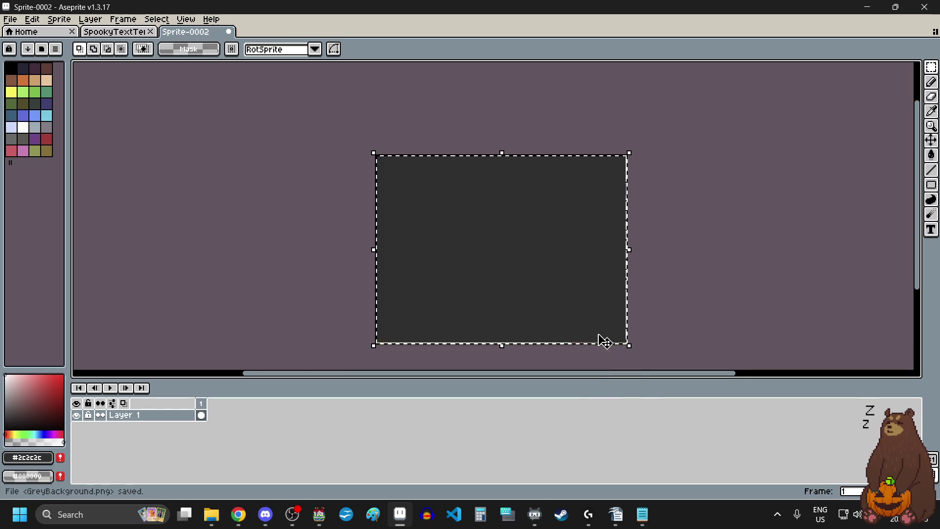
{"action": "left_click", "coordinate": [229, 31]}
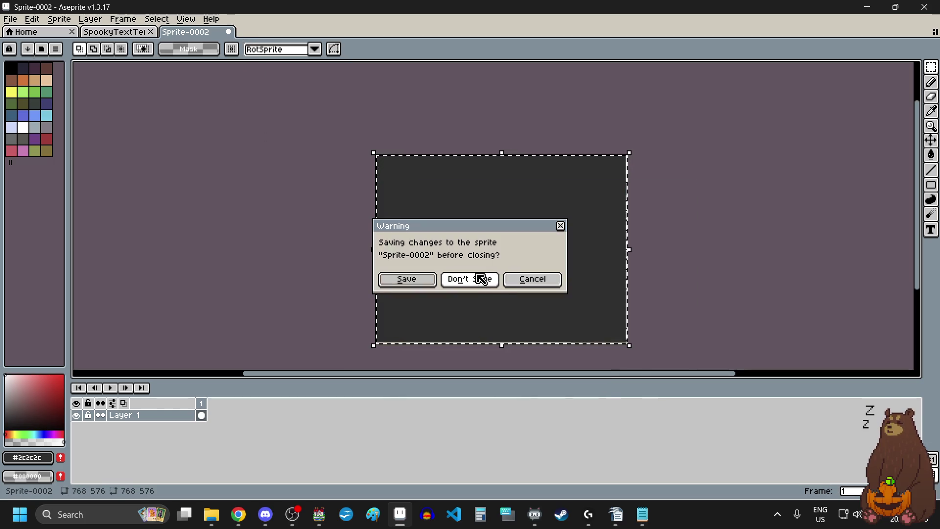
{"action": "left_click", "coordinate": [479, 278]}
- Quit Aseprite and choose GreyBackground as the Intro map's Parallax Background in its properties
{"action": "left_click", "coordinate": [930, 9]}
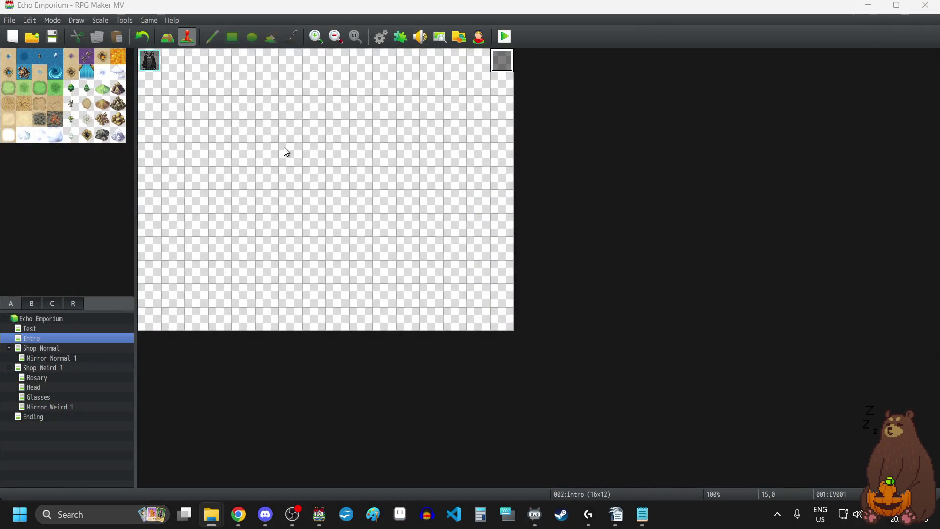
{"action": "right_click", "coordinate": [36, 337]}
{"action": "left_click", "coordinate": [76, 348]}
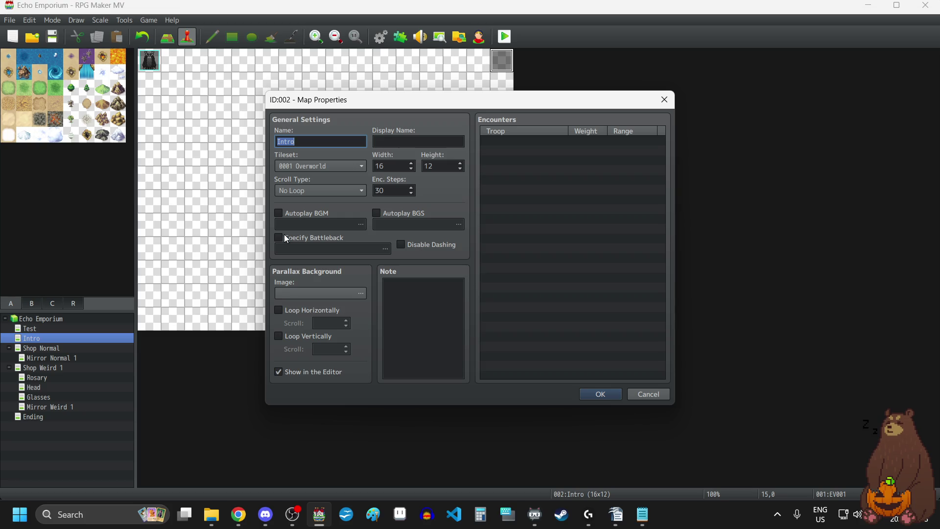
{"action": "left_click", "coordinate": [313, 296]}
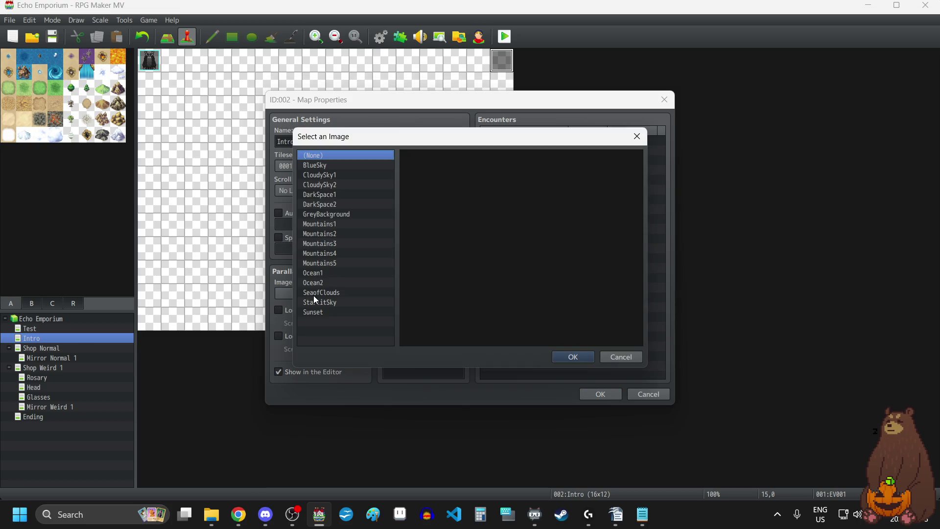
{"action": "left_click", "coordinate": [324, 217]}
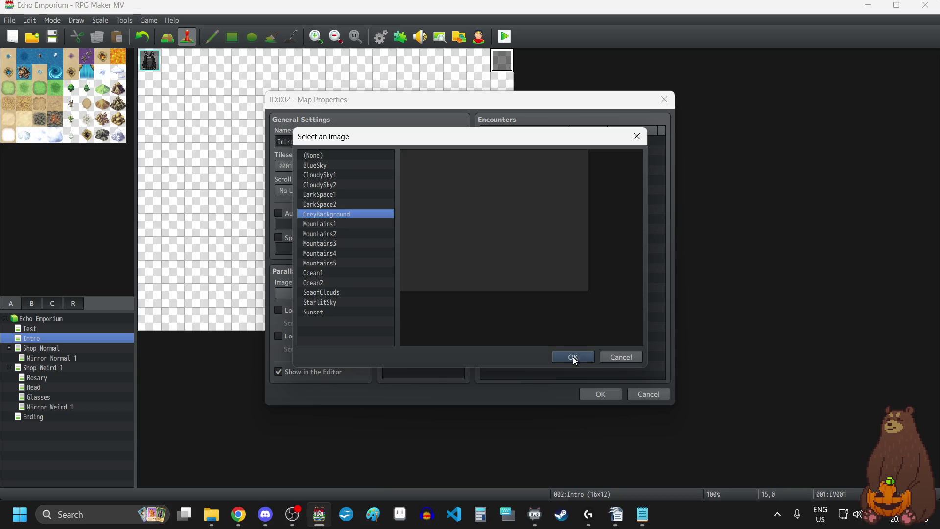
{"action": "left_click", "coordinate": [573, 356]}
{"action": "left_click", "coordinate": [610, 397]}
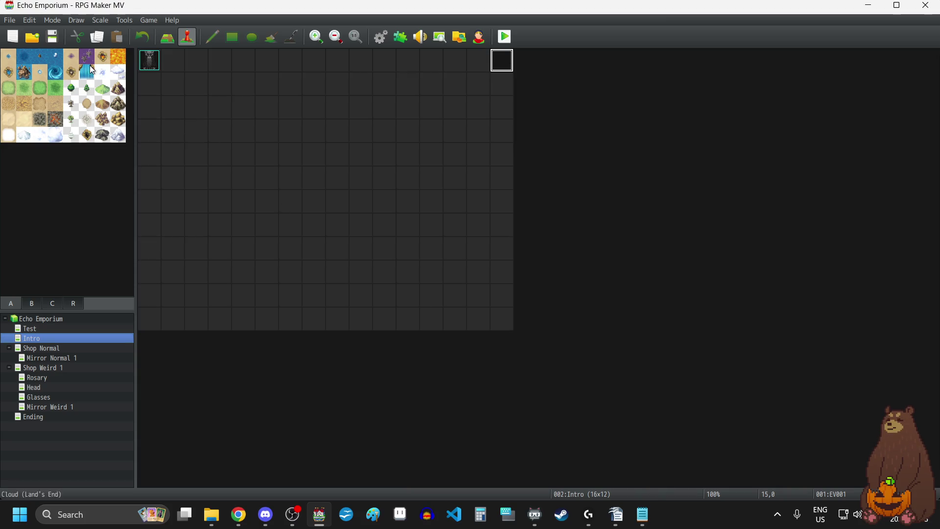
- Playtest fullscreen, start a new game, advance through all intro messages, then exit fullscreen
{"action": "left_click", "coordinate": [508, 39]}
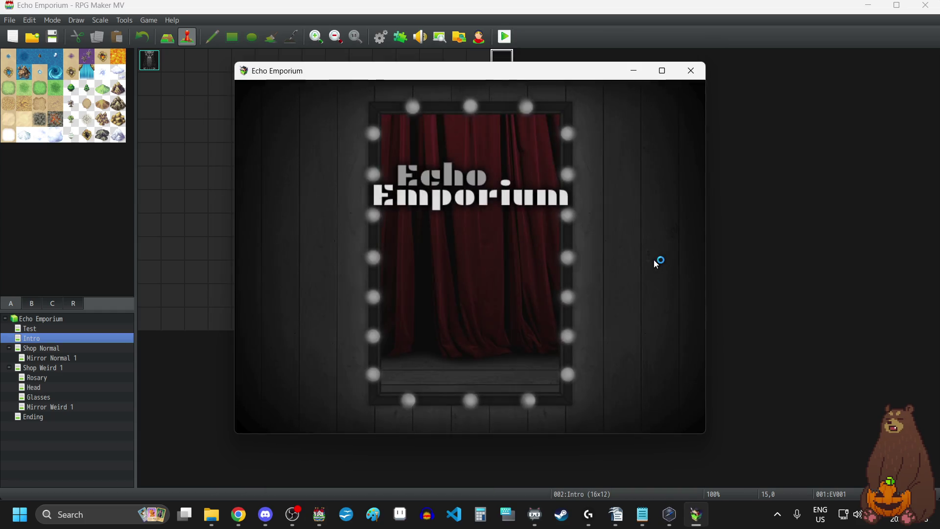
{"action": "key", "text": "F4"}
{"action": "left_click", "coordinate": [501, 339]}
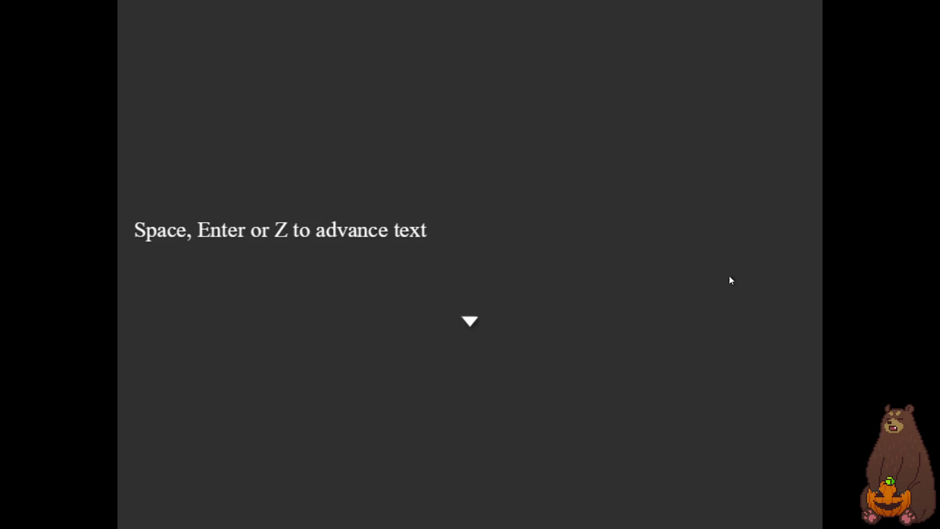
{"action": "key", "text": "Return"}
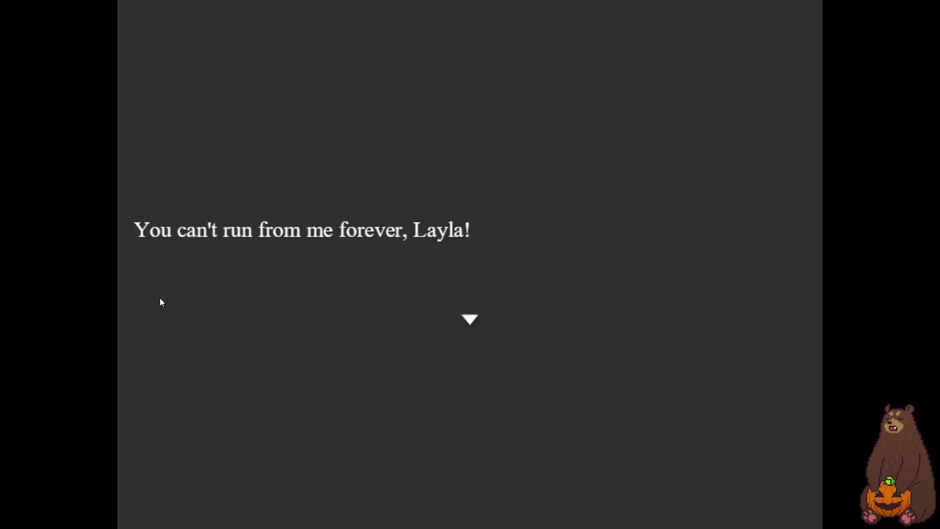
{"action": "left_click", "coordinate": [609, 280]}
{"action": "key", "text": "F4"}
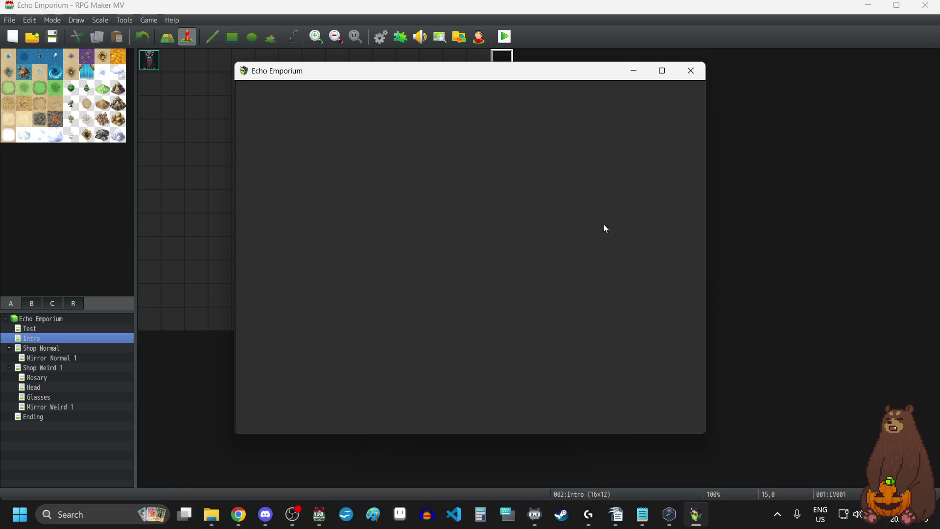
- Close the test run, set the Intro map's Parallax Background to (None), and start a new playtest
{"action": "left_click", "coordinate": [699, 76]}
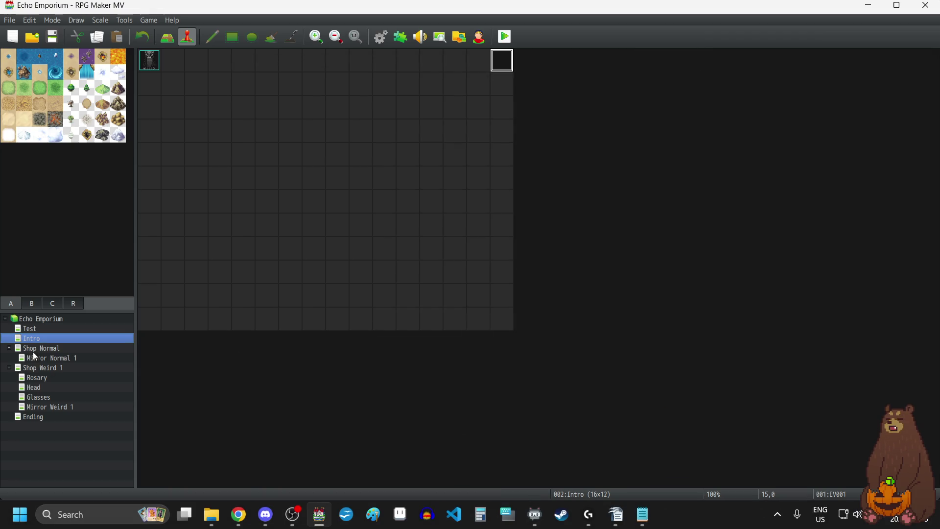
{"action": "right_click", "coordinate": [39, 341]}
{"action": "key", "text": "space"}
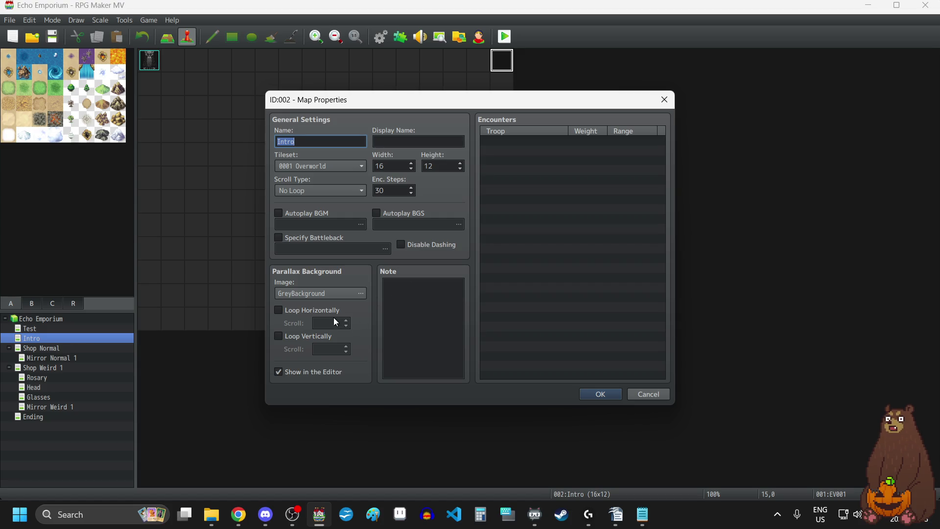
{"action": "left_click", "coordinate": [316, 294]}
{"action": "left_click", "coordinate": [638, 357]}
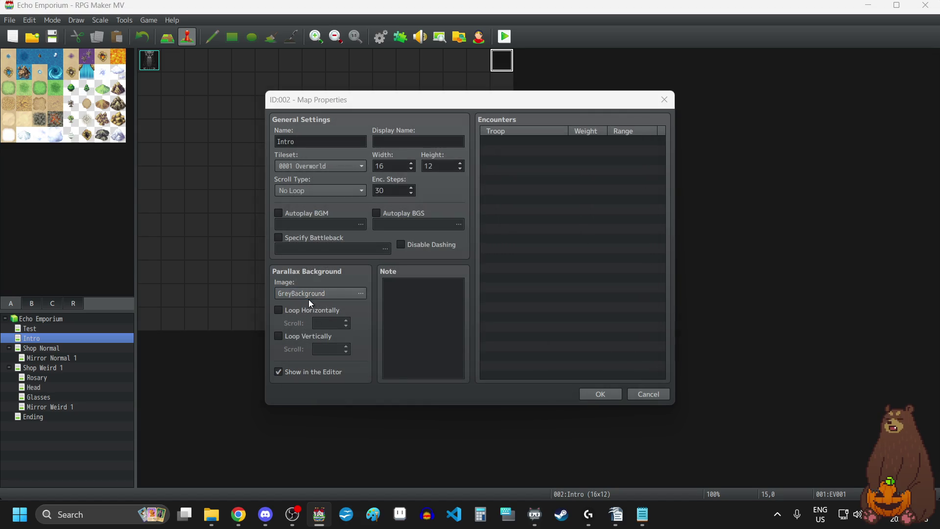
{"action": "left_click", "coordinate": [308, 295]}
{"action": "left_click", "coordinate": [324, 155]}
{"action": "left_click", "coordinate": [573, 356]}
{"action": "left_click", "coordinate": [615, 397]}
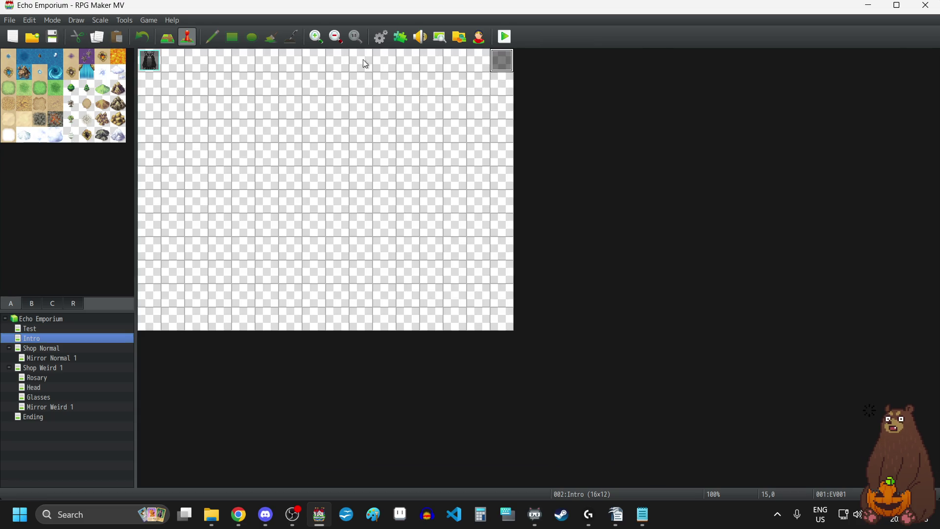
{"action": "left_click", "coordinate": [512, 39]}
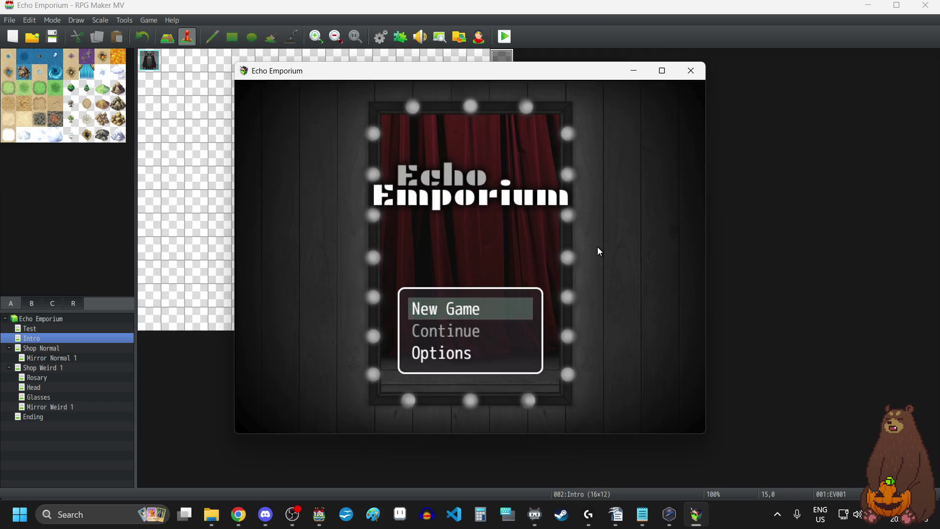
{"action": "key", "text": "F4"}
{"action": "left_click", "coordinate": [484, 341]}
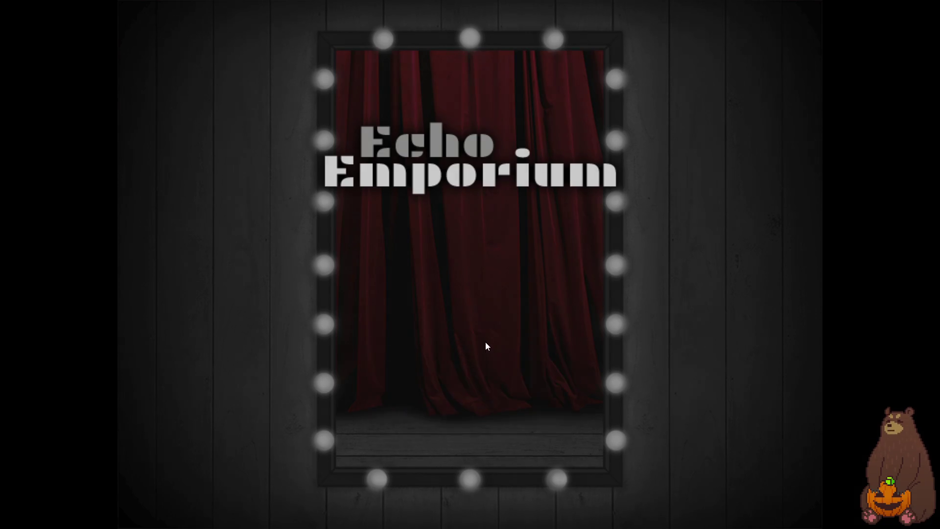
{"action": "key", "text": "space"}
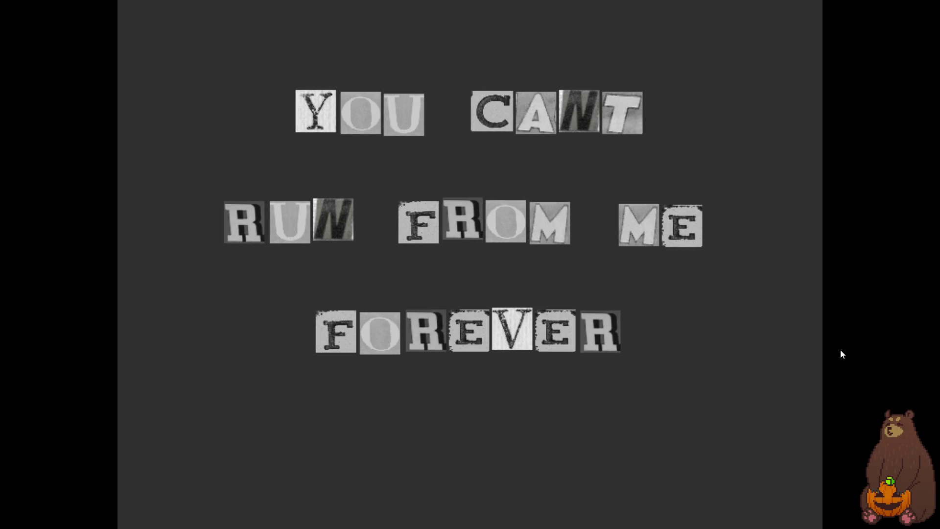
{"action": "key", "text": "space"}
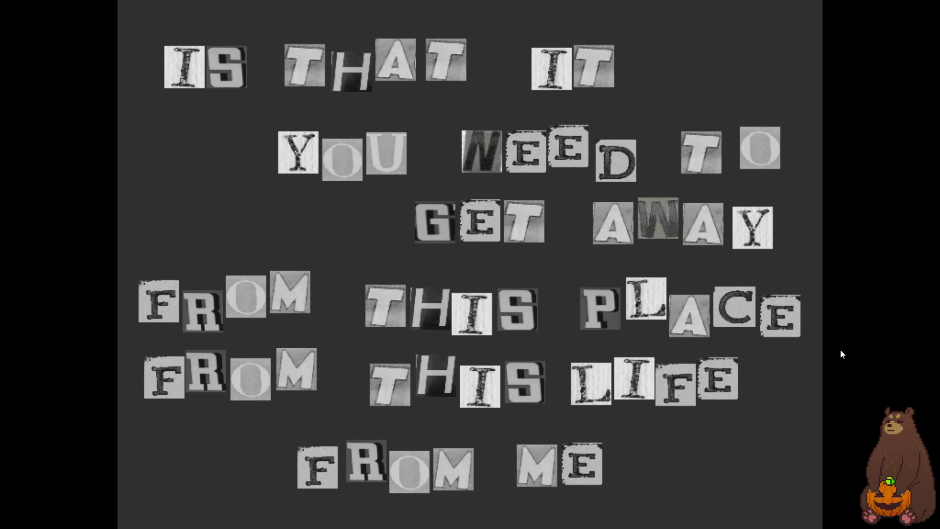
{"action": "key", "text": "space"}
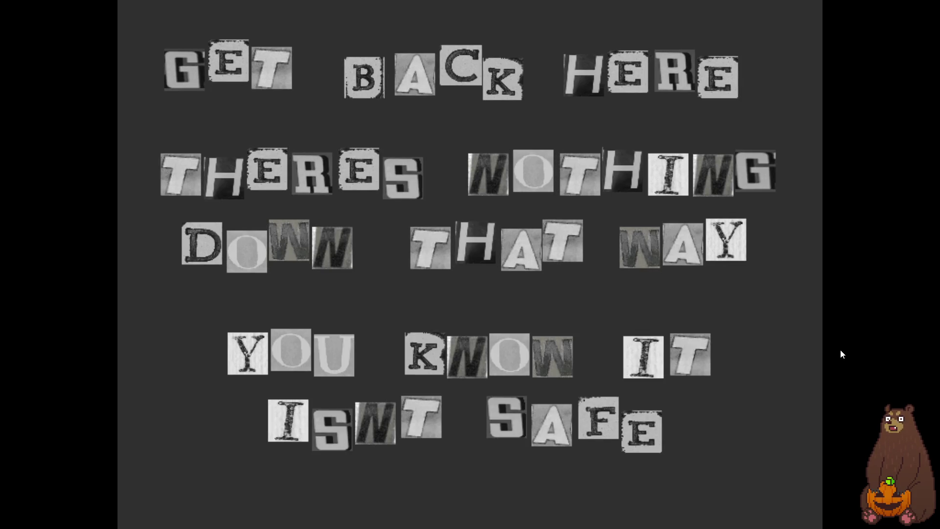
{"action": "key", "text": "space"}
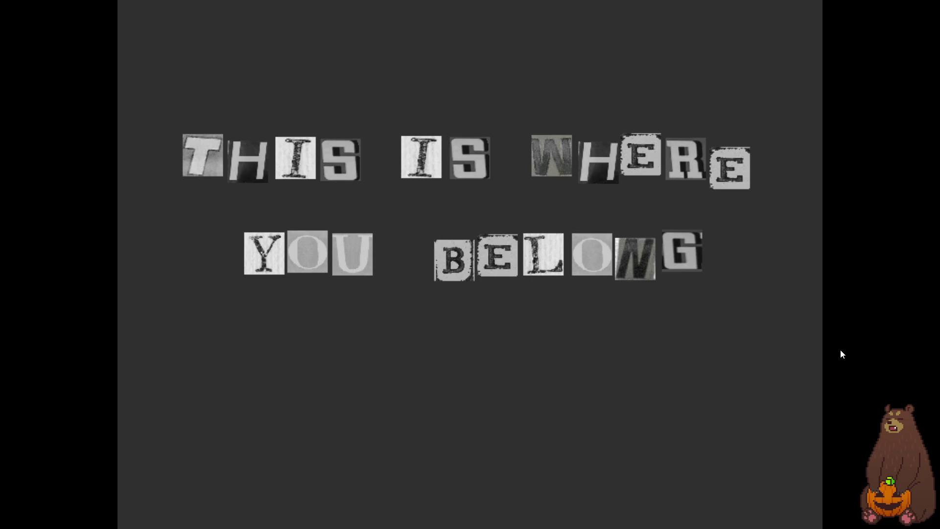
{"action": "key", "text": "space"}
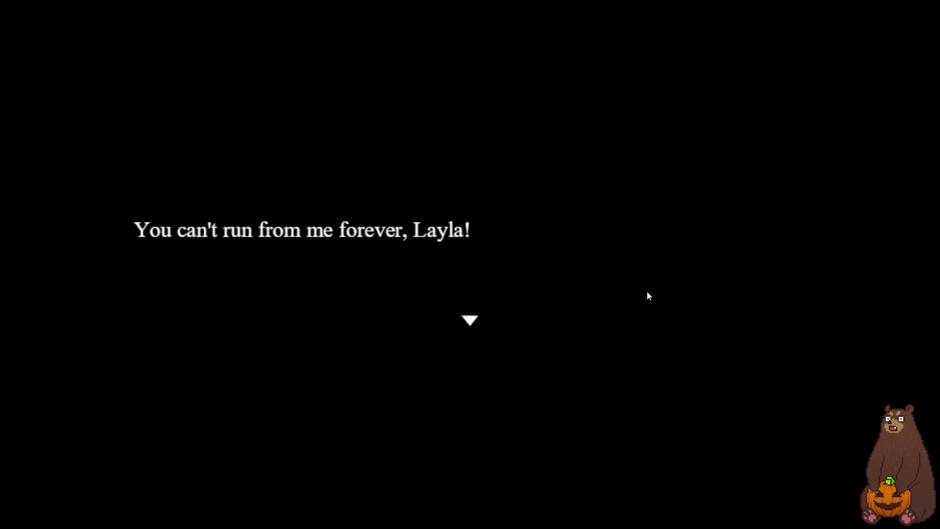
{"action": "key", "text": "F4"}
{"action": "left_click", "coordinate": [701, 66]}
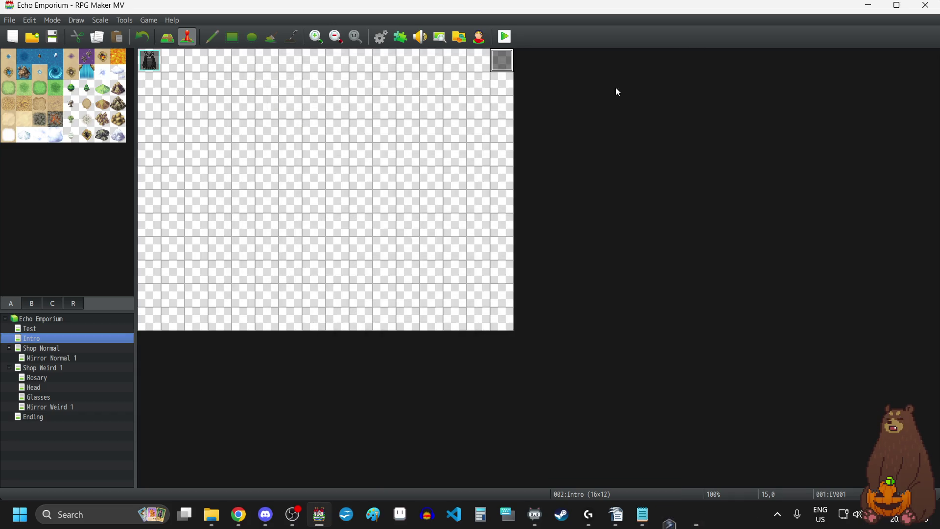
- Open intro event EV001 and change the first wait after ALLOFTHIS3 to 60 frames
{"action": "double_click", "coordinate": [502, 63]}
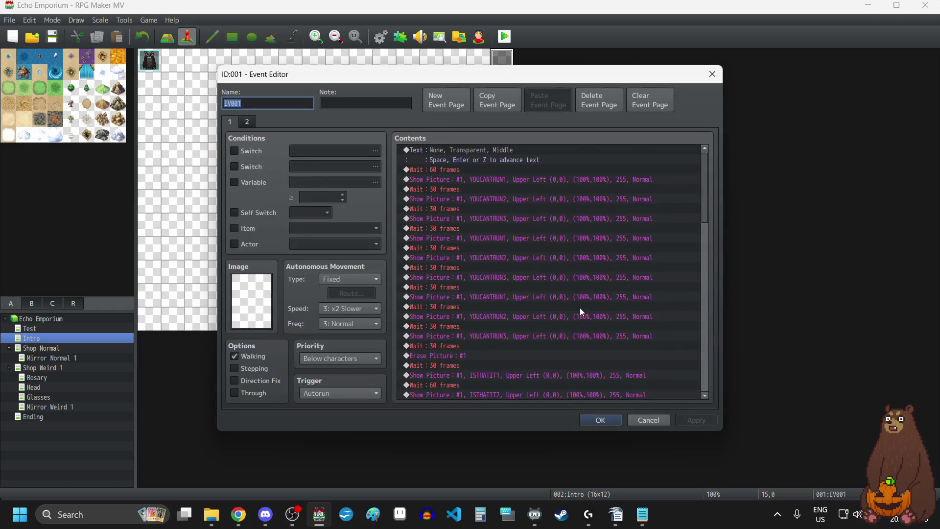
{"action": "scroll", "coordinate": [579, 307], "scroll_direction": "down", "scroll_amount": 10}
{"action": "scroll", "coordinate": [580, 306], "scroll_direction": "up", "scroll_amount": 3}
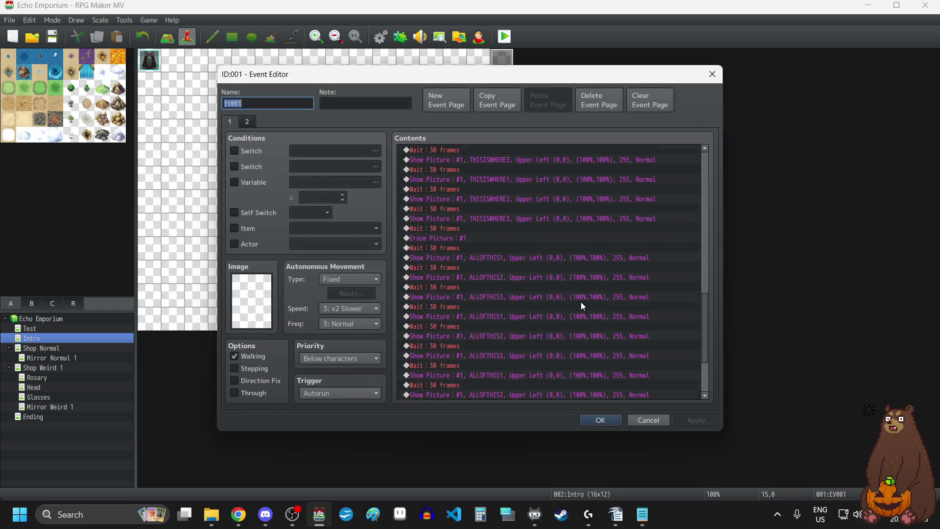
{"action": "left_click", "coordinate": [466, 258]}
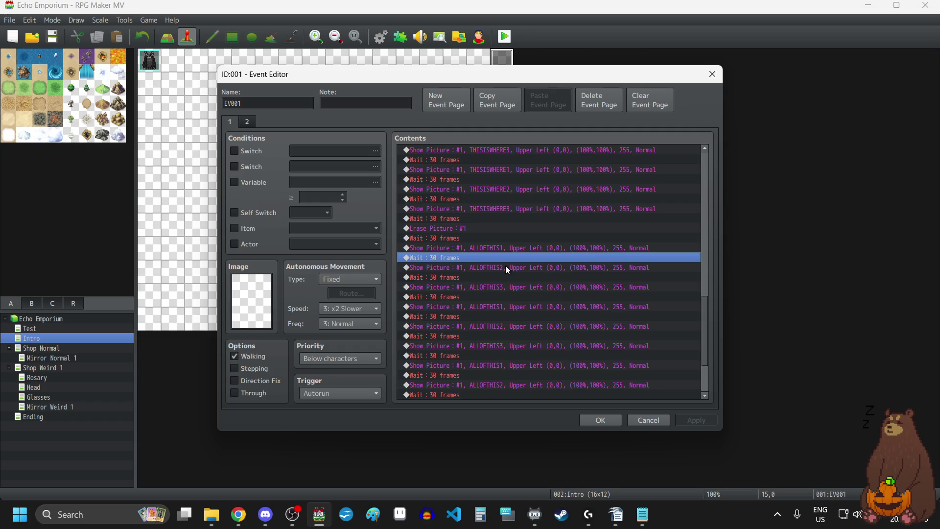
{"action": "left_click", "coordinate": [447, 297]}
{"action": "double_click", "coordinate": [447, 298]}
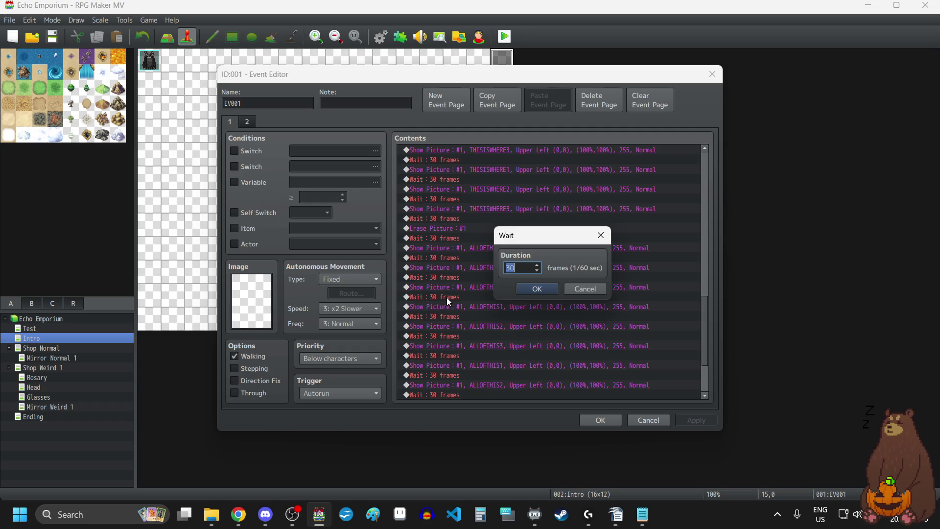
{"action": "type", "text": "60"}
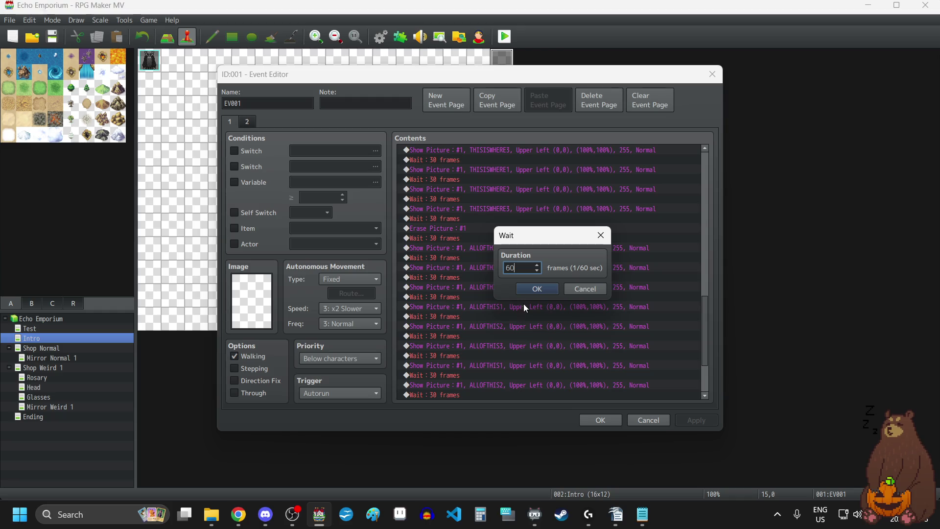
{"action": "left_click", "coordinate": [533, 288]}
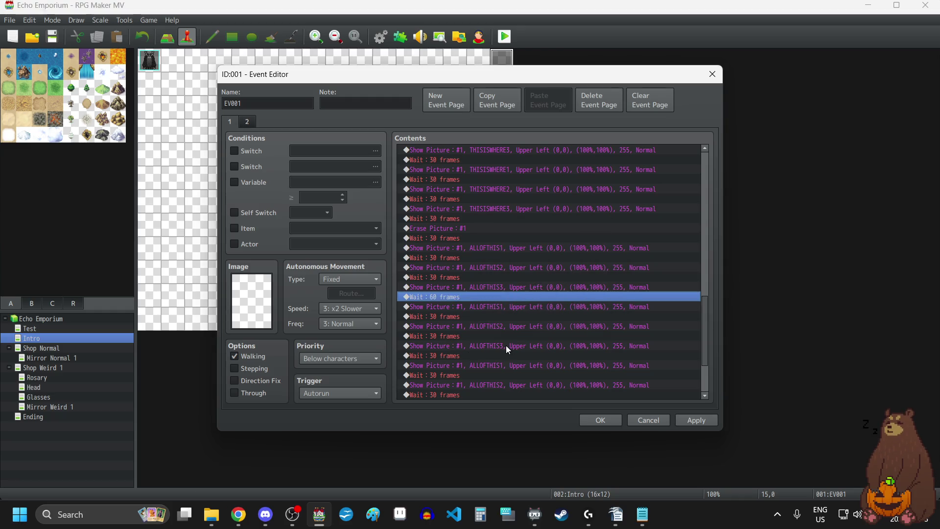
- Change the next two ALLOFTHIS3 waits to 60 frames and apply the changes
{"action": "double_click", "coordinate": [434, 356]}
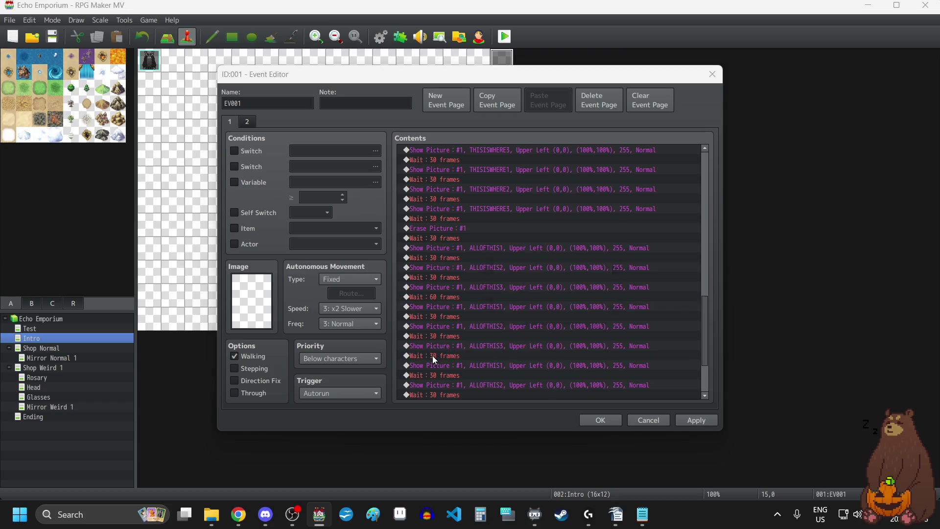
{"action": "type", "text": "60"}
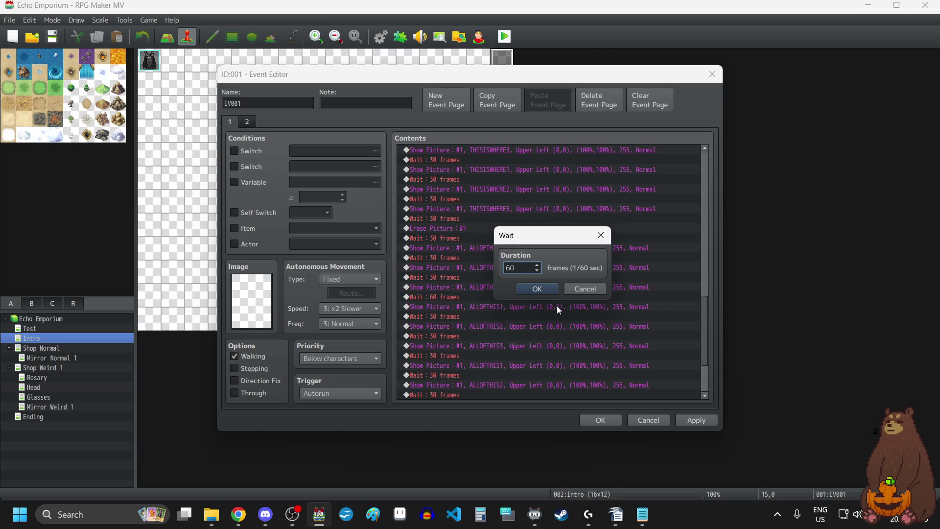
{"action": "left_click", "coordinate": [551, 289]}
{"action": "scroll", "coordinate": [497, 334], "scroll_direction": "down", "scroll_amount": 2}
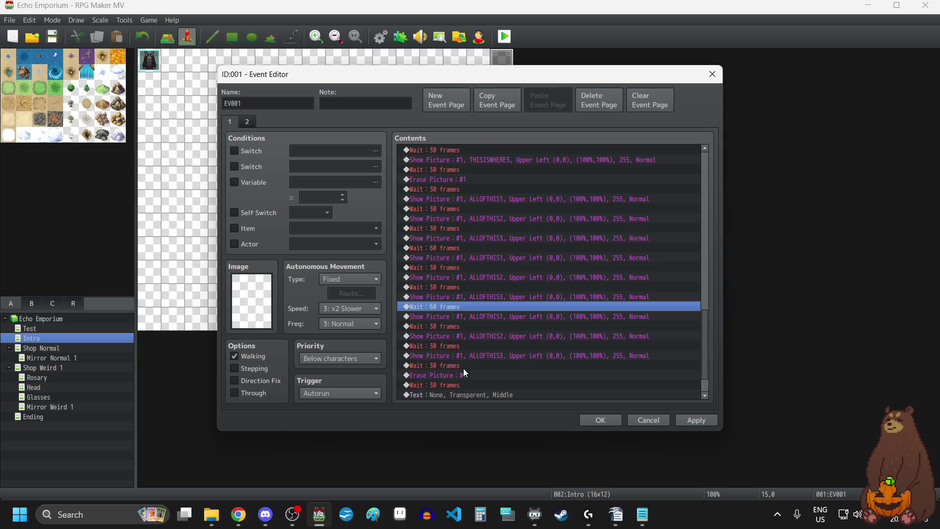
{"action": "double_click", "coordinate": [443, 366]}
{"action": "type", "text": "60"}
{"action": "left_click", "coordinate": [548, 290]}
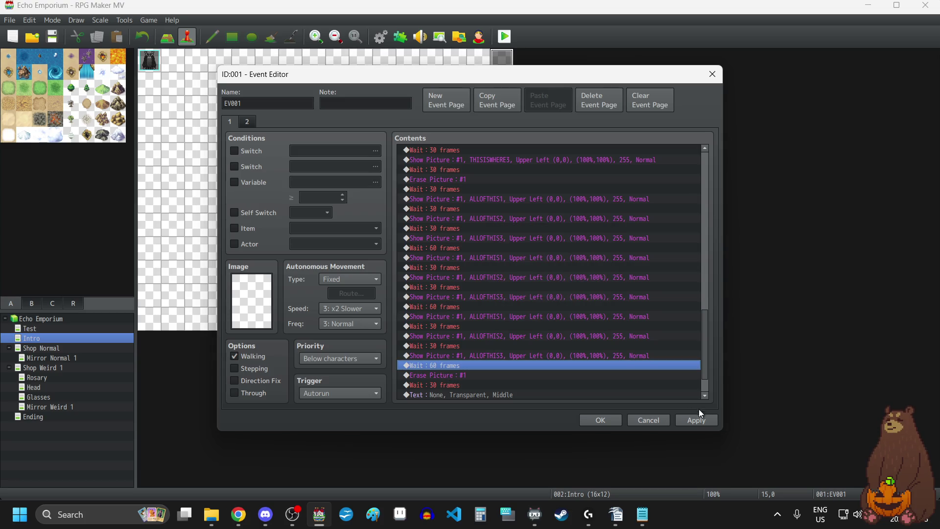
{"action": "left_click", "coordinate": [692, 419]}
{"action": "scroll", "coordinate": [513, 323], "scroll_direction": "up", "scroll_amount": 10}
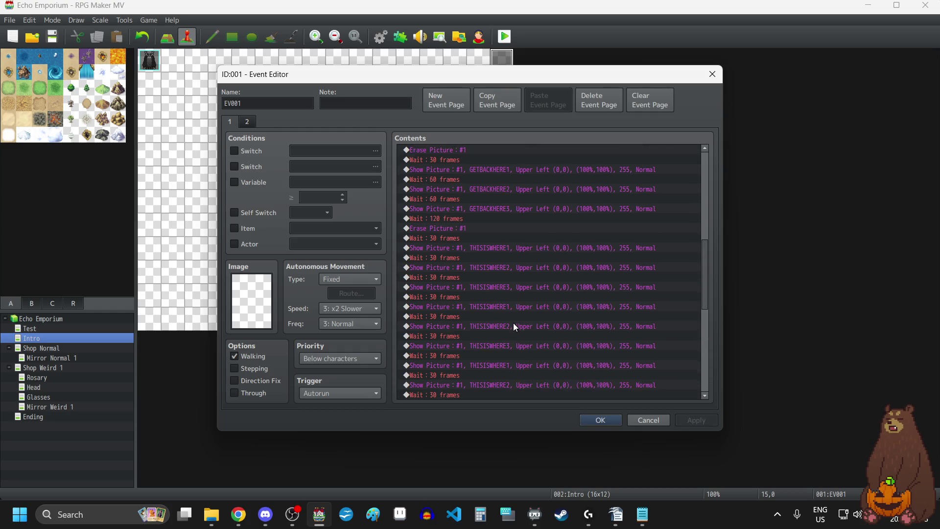
{"action": "scroll", "coordinate": [513, 322], "scroll_direction": "down", "scroll_amount": 2}
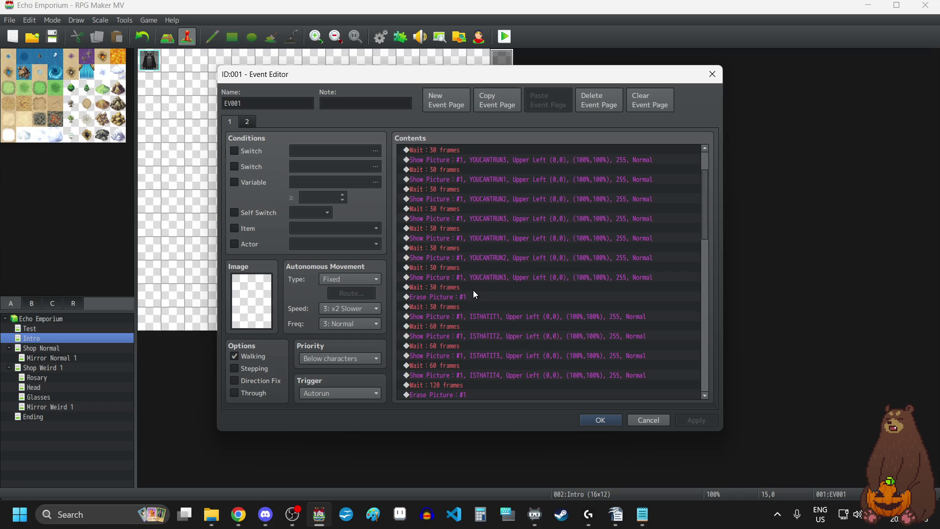
- Duplicate the last YOUCANTRUN picture cycle above Erase Picture : #1
{"action": "left_click", "coordinate": [496, 239]}
{"action": "key", "text": "shift+Down"}
{"action": "key", "text": "shift+Down"}
{"action": "key", "text": "shift+Down"}
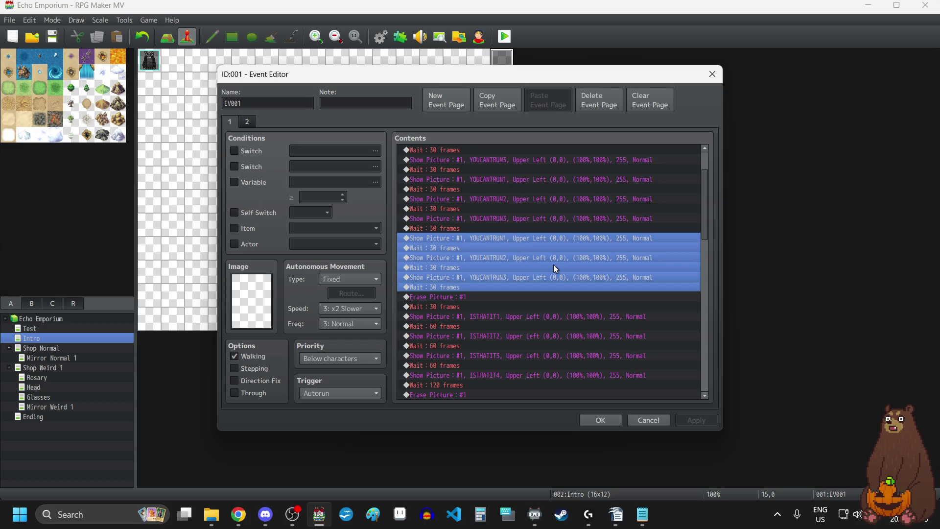
{"action": "left_click", "coordinate": [461, 297]}
{"action": "key", "text": "ctrl+v"}
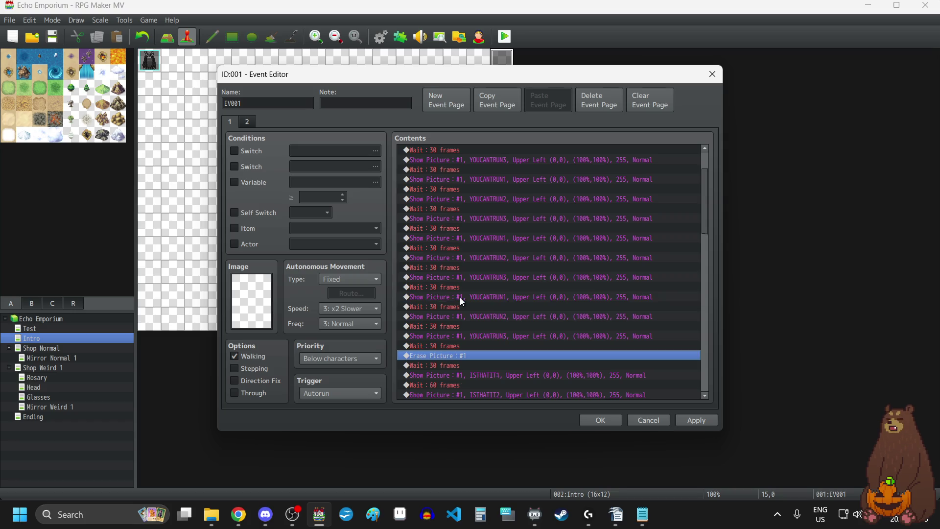
{"action": "scroll", "coordinate": [501, 311], "scroll_direction": "down", "scroll_amount": 4}
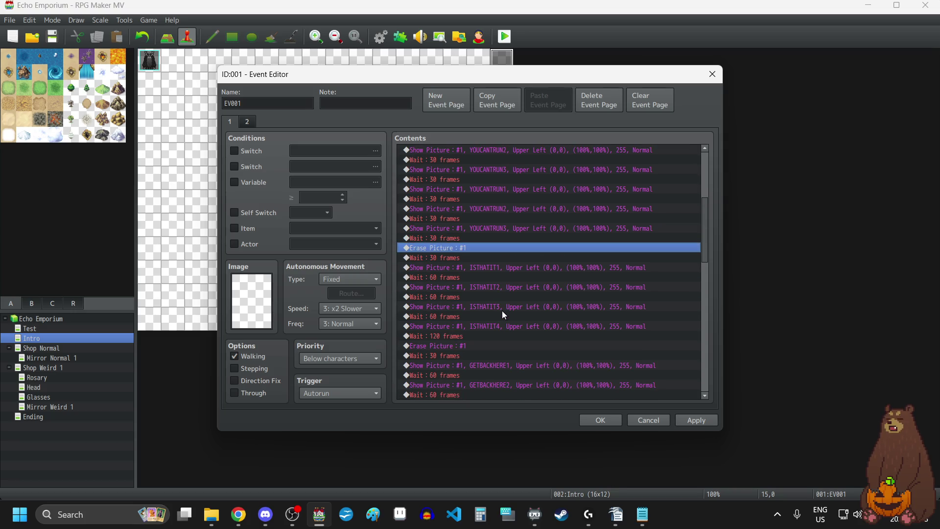
- Set the 120-frame waits after ISTHATIT4 and GETBACKHERE3 to 150 frames each
{"action": "left_click", "coordinate": [468, 337]}
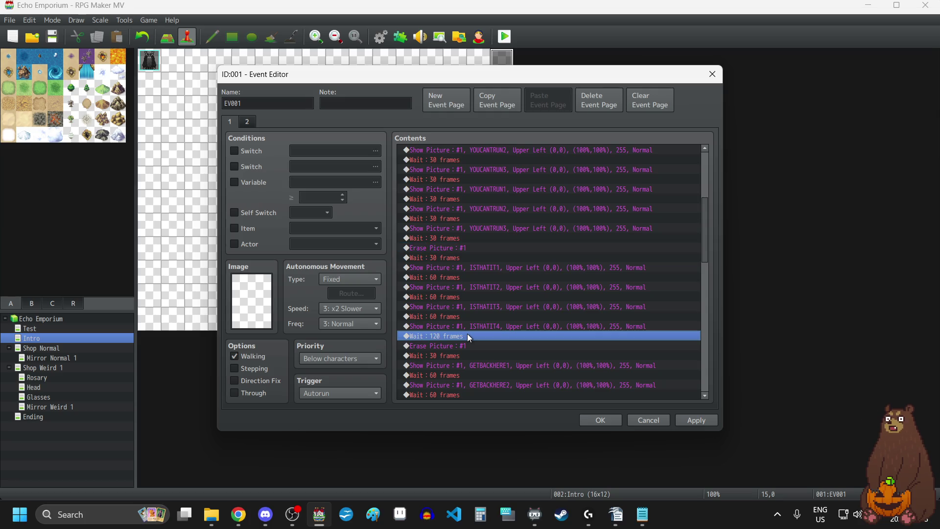
{"action": "double_click", "coordinate": [467, 334]}
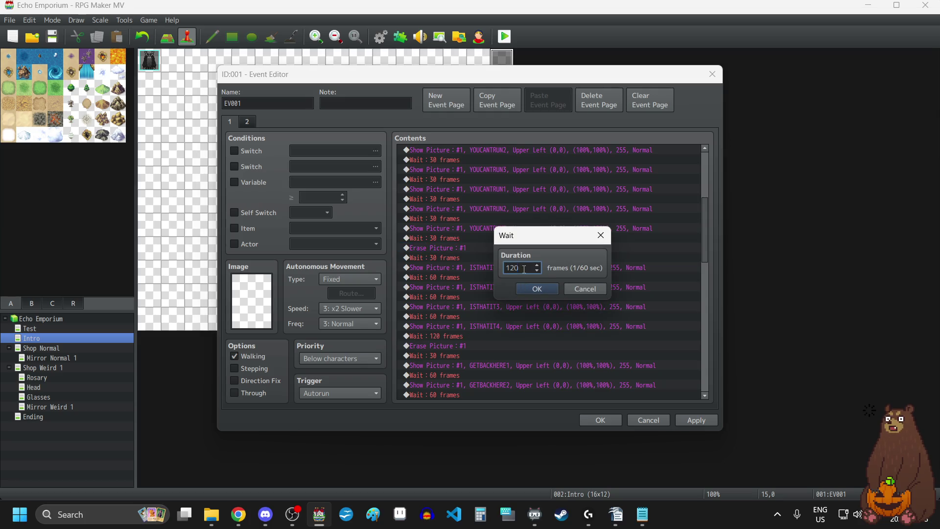
{"action": "type", "text": "150"}
{"action": "left_click", "coordinate": [544, 291]}
{"action": "scroll", "coordinate": [513, 324], "scroll_direction": "down", "scroll_amount": 3}
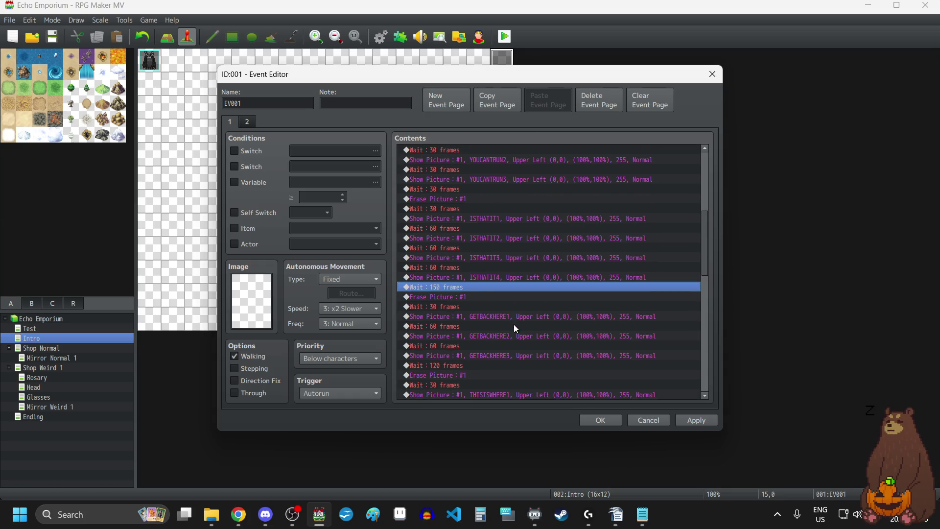
{"action": "double_click", "coordinate": [463, 348]}
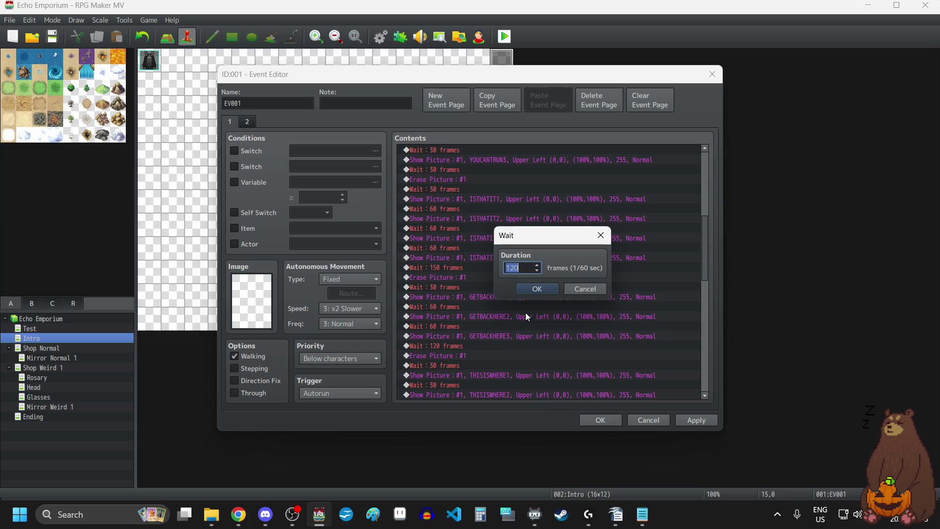
{"action": "type", "text": "150"}
{"action": "left_click", "coordinate": [538, 290]}
{"action": "scroll", "coordinate": [513, 321], "scroll_direction": "down", "scroll_amount": 1}
{"action": "scroll", "coordinate": [510, 325], "scroll_direction": "down", "scroll_amount": 5}
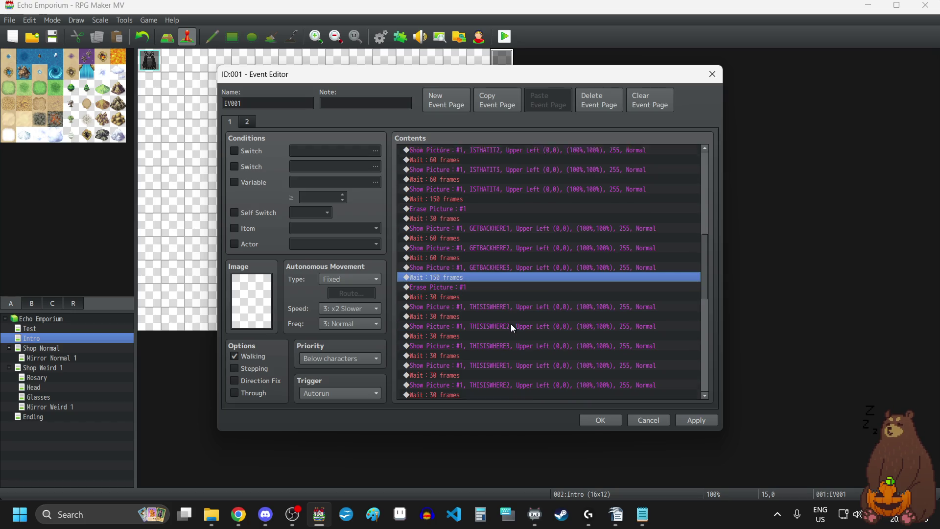
{"action": "scroll", "coordinate": [512, 327], "scroll_direction": "down", "scroll_amount": 3}
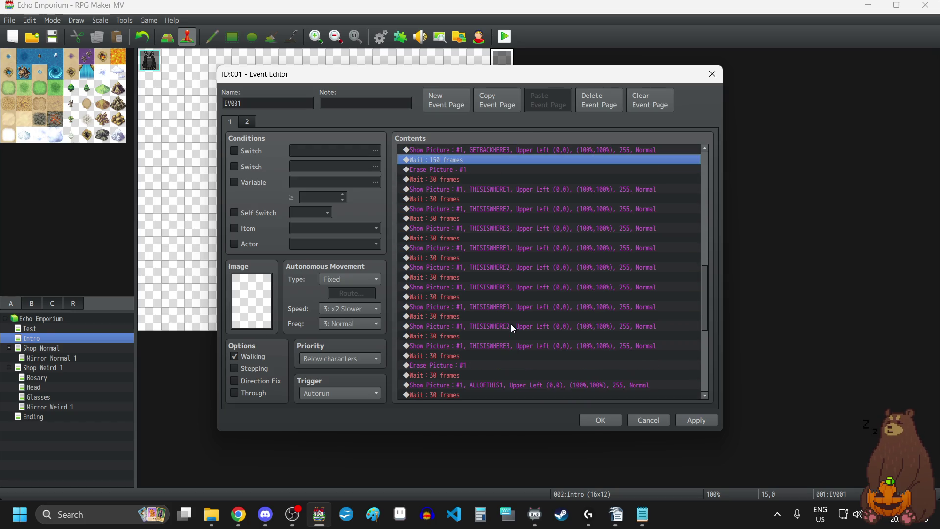
- Select the final THISISWHERE picture commands, then the Erase Picture row
{"action": "left_click", "coordinate": [461, 355]}
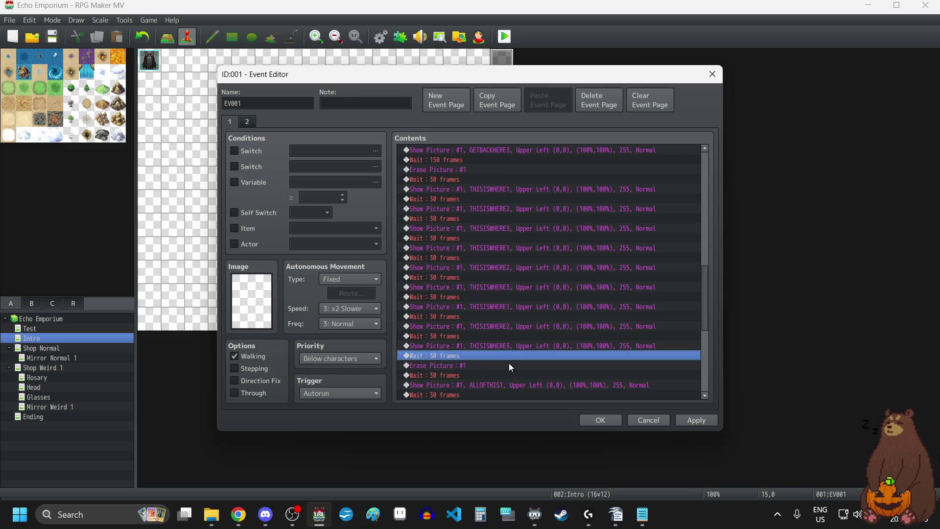
{"action": "left_click", "coordinate": [517, 310]}
{"action": "left_click", "coordinate": [594, 325], "text": "shift"}
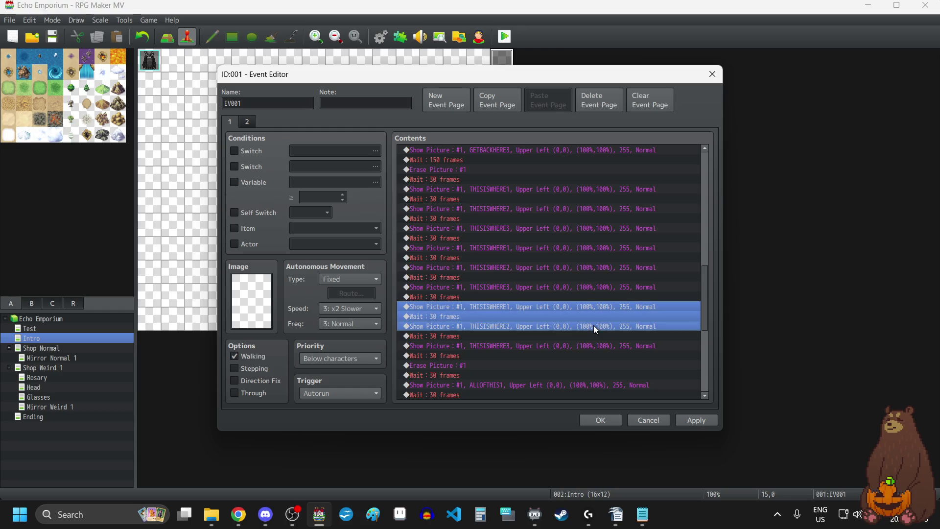
{"action": "key", "text": "shift+Down"}
{"action": "key", "text": "shift+Down"}
{"action": "key", "text": "shift+Down"}
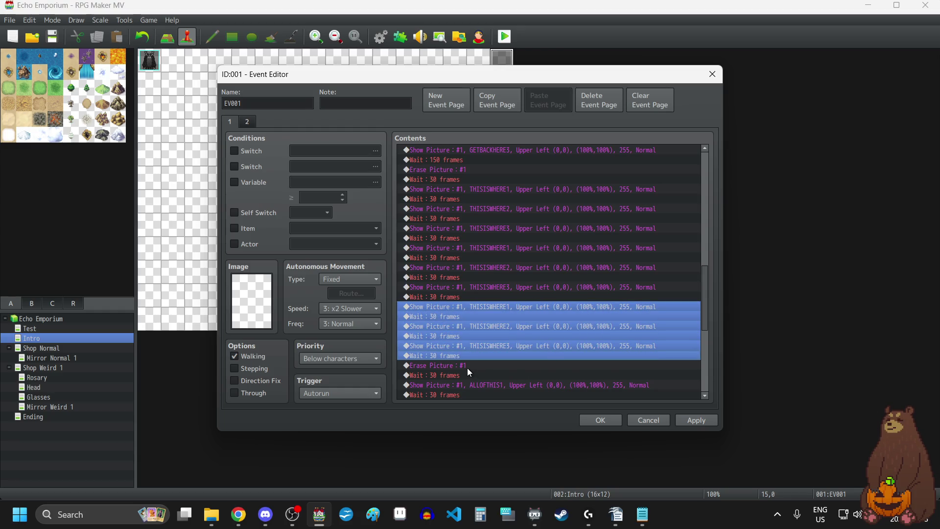
{"action": "left_click", "coordinate": [468, 369]}
{"action": "scroll", "coordinate": [506, 340], "scroll_direction": "down", "scroll_amount": 2}
{"action": "scroll", "coordinate": [506, 340], "scroll_direction": "down", "scroll_amount": 3}
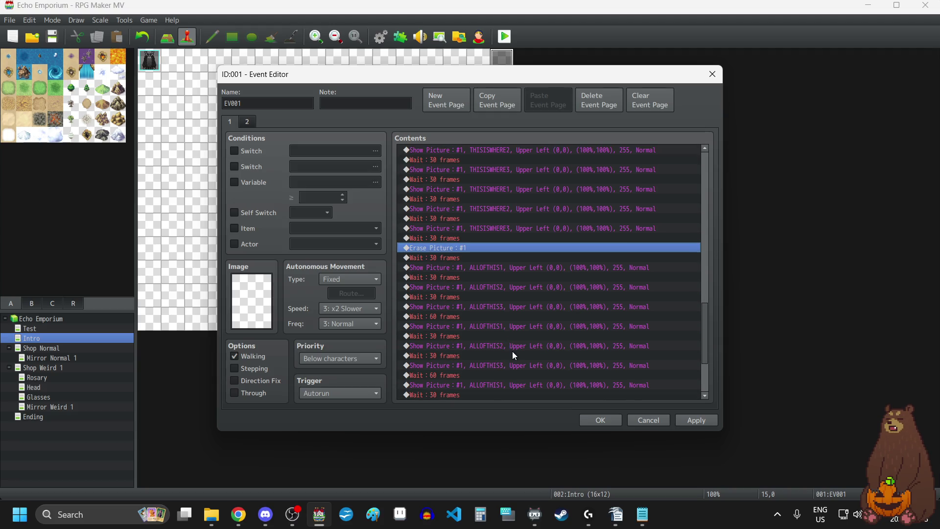
{"action": "scroll", "coordinate": [510, 338], "scroll_direction": "down", "scroll_amount": 4}
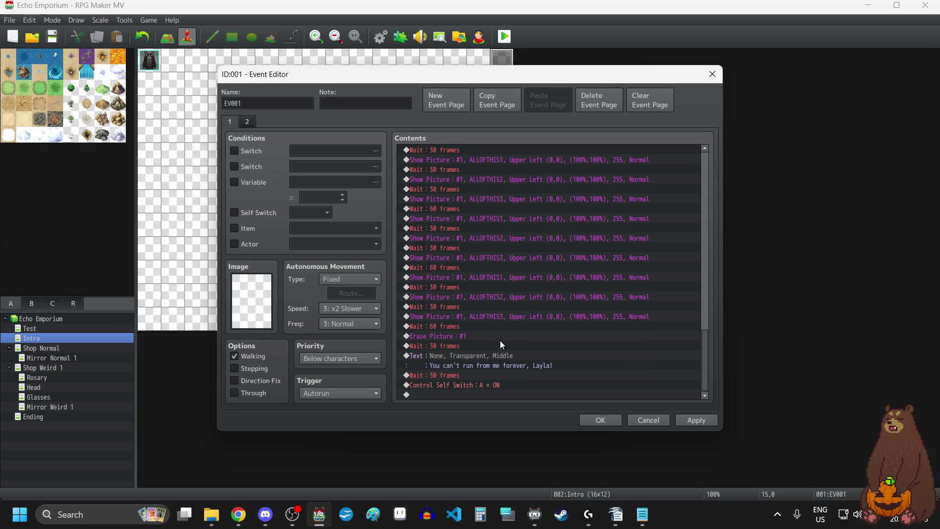
- Open the 60-frame wait before Erase Picture and cancel, leaving it unchanged
{"action": "double_click", "coordinate": [451, 326]}
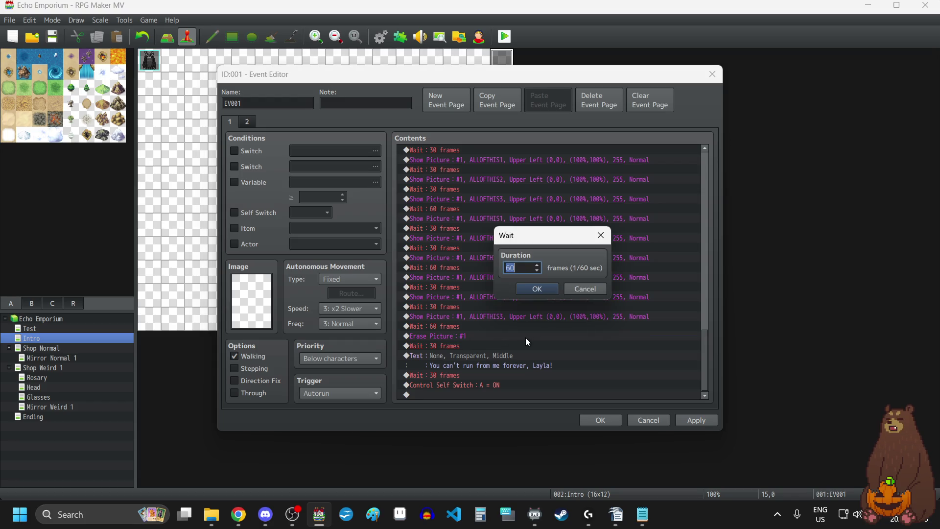
{"action": "type", "text": "90"}
{"action": "left_click", "coordinate": [585, 290]}
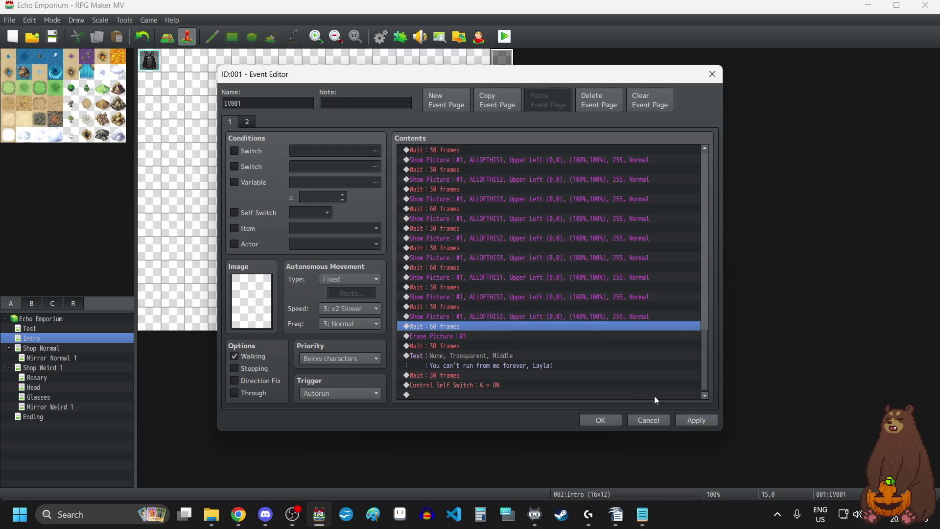
- Paste another ALLOFTHIS1–60-frame wait cycle before Erase Picture, then apply and close the editor
{"action": "left_click", "coordinate": [487, 277]}
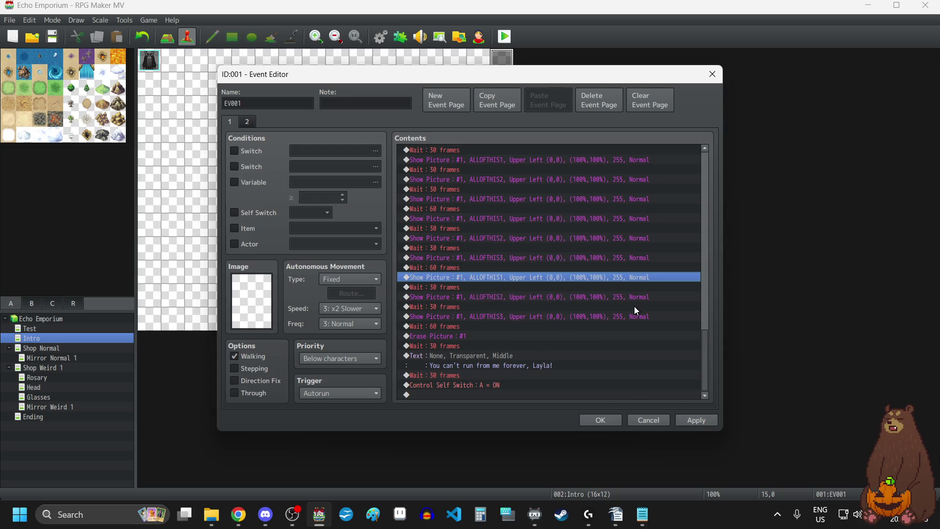
{"action": "key", "text": "shift+Down"}
{"action": "key", "text": "shift+Down"}
{"action": "key", "text": "shift+Down"}
{"action": "key", "text": "shift+Down"}
{"action": "key", "text": "shift+Down"}
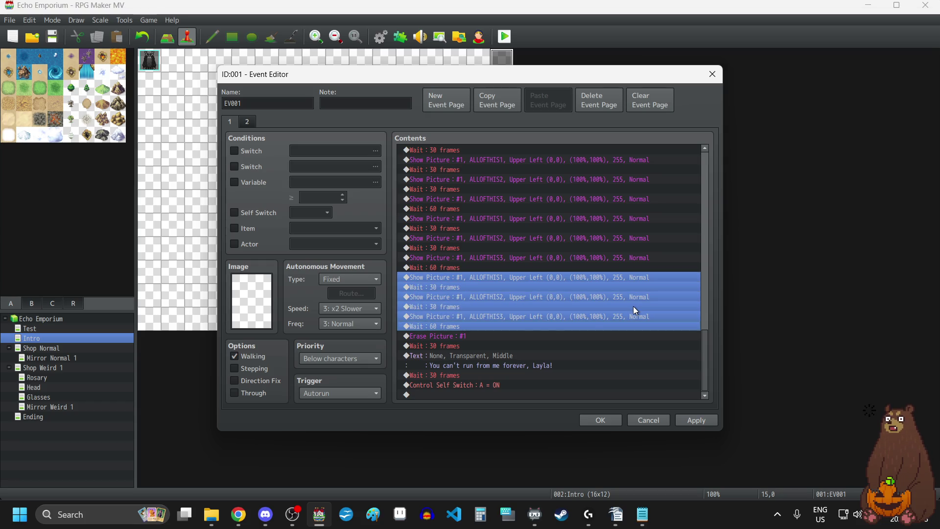
{"action": "left_click", "coordinate": [436, 338]}
{"action": "key", "text": "ctrl+v"}
{"action": "left_click", "coordinate": [689, 422]}
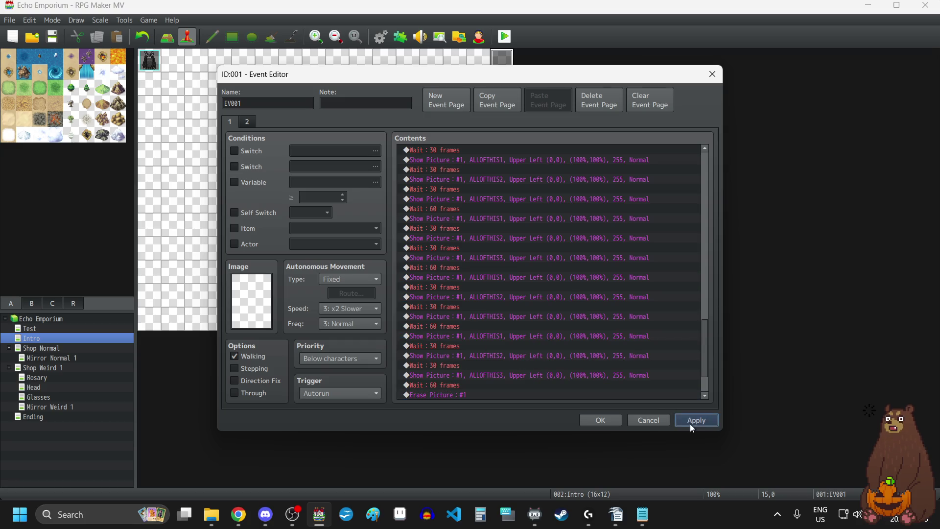
{"action": "left_click", "coordinate": [610, 420]}
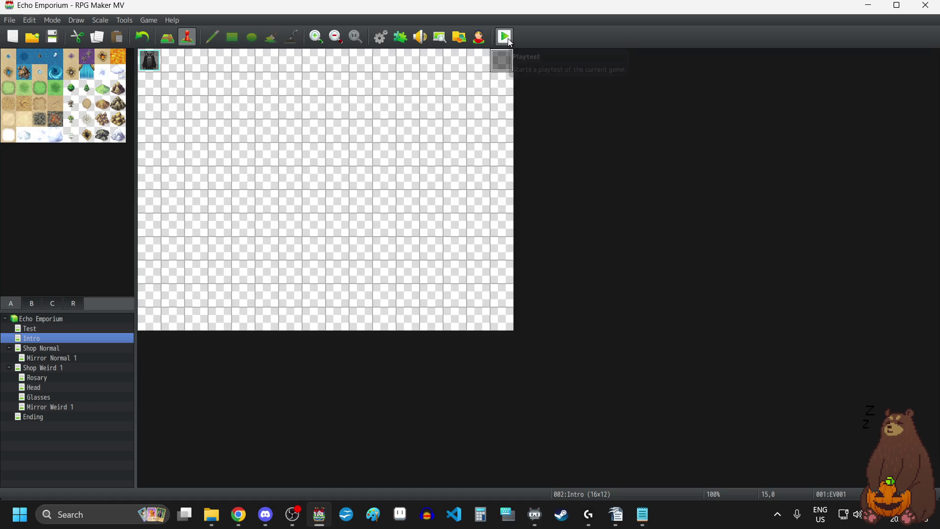
{"action": "left_click", "coordinate": [392, 43]}
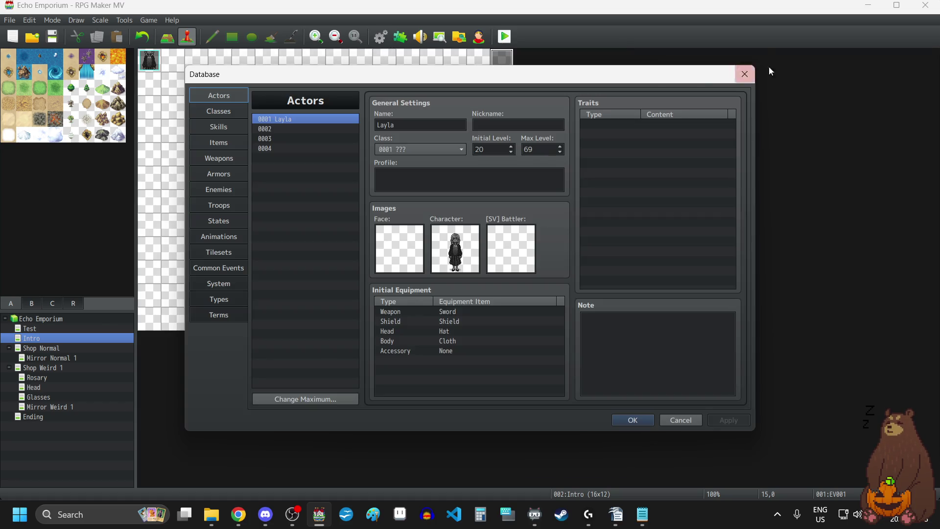
{"action": "left_click", "coordinate": [753, 71]}
{"action": "left_click", "coordinate": [400, 37]}
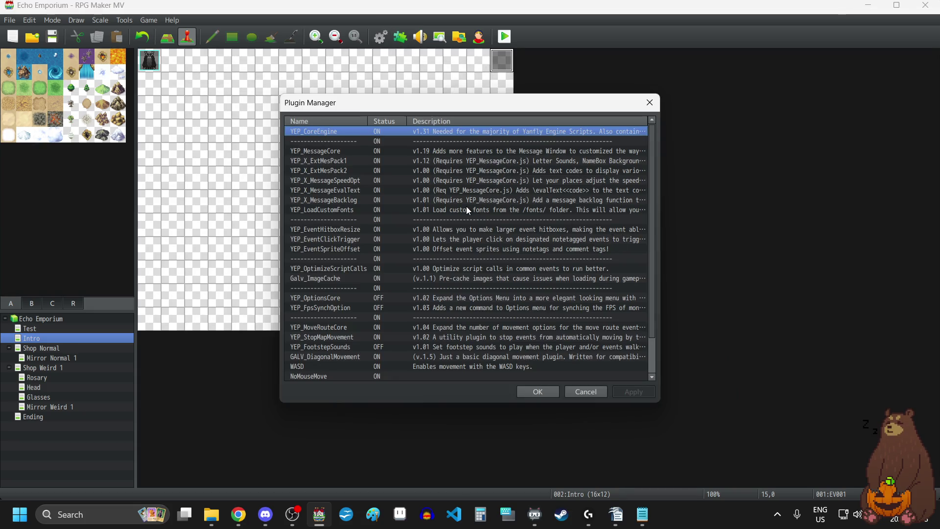
{"action": "scroll", "coordinate": [376, 343], "scroll_direction": "down", "scroll_amount": 2}
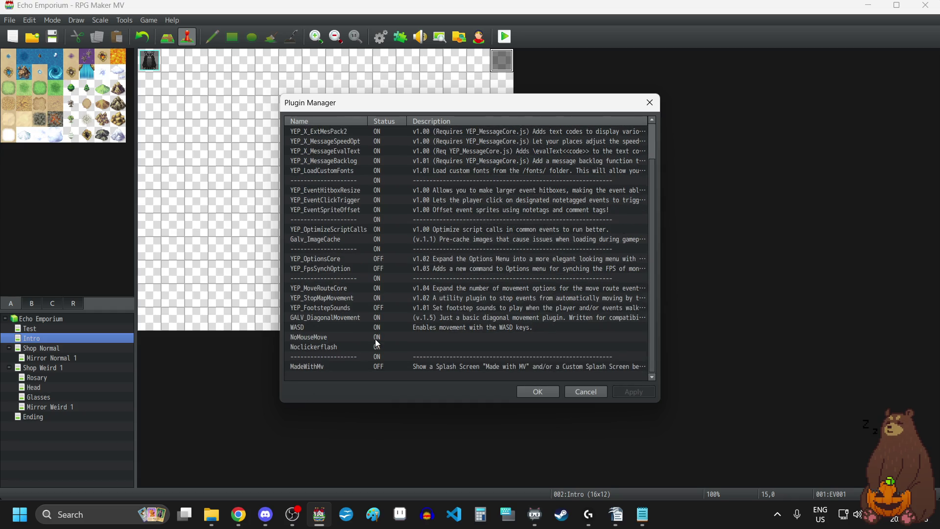
{"action": "scroll", "coordinate": [376, 343], "scroll_direction": "up", "scroll_amount": 2}
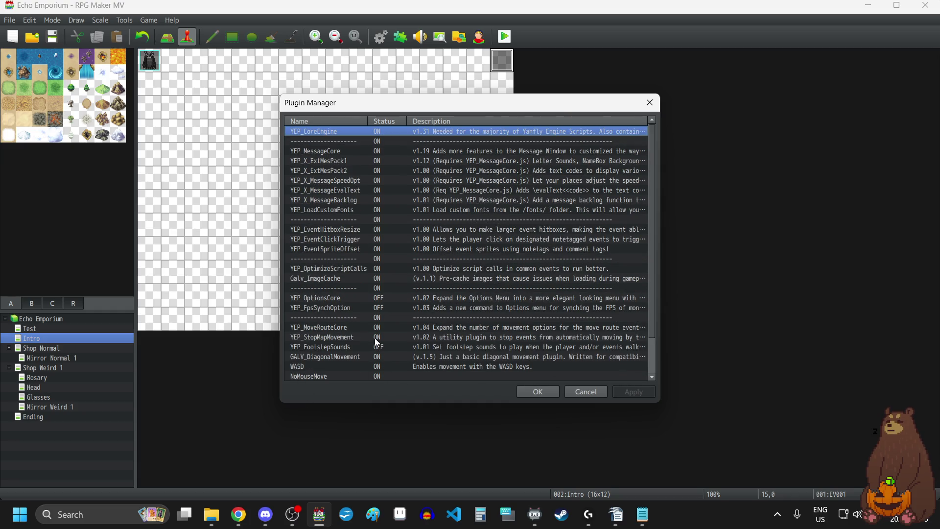
{"action": "scroll", "coordinate": [376, 342], "scroll_direction": "down", "scroll_amount": 2}
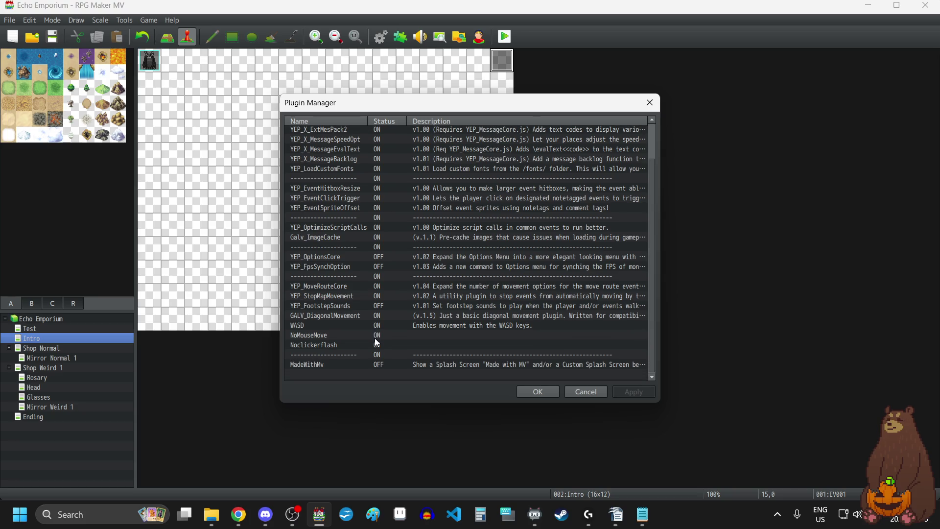
{"action": "double_click", "coordinate": [344, 238]}
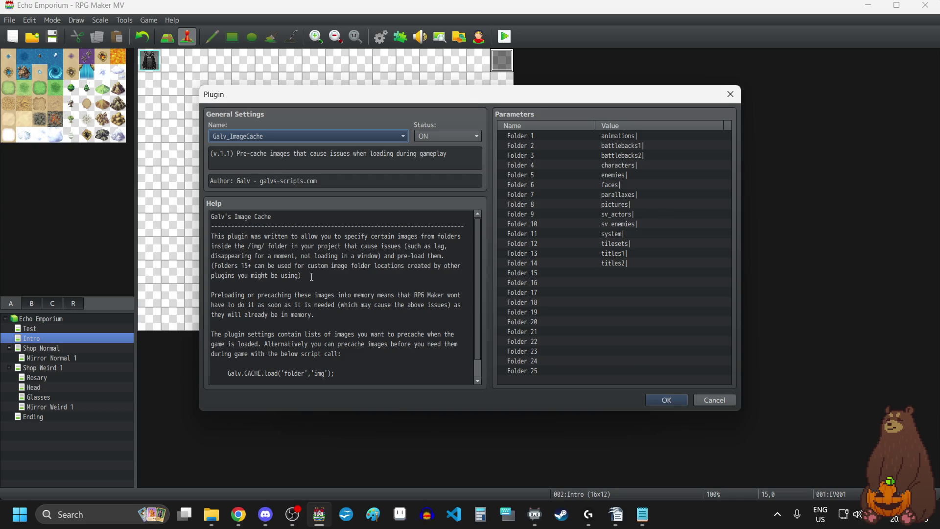
{"action": "scroll", "coordinate": [382, 282], "scroll_direction": "down", "scroll_amount": 1}
{"action": "left_click_drag", "start_coordinate": [226, 359], "coordinate": [344, 360]}
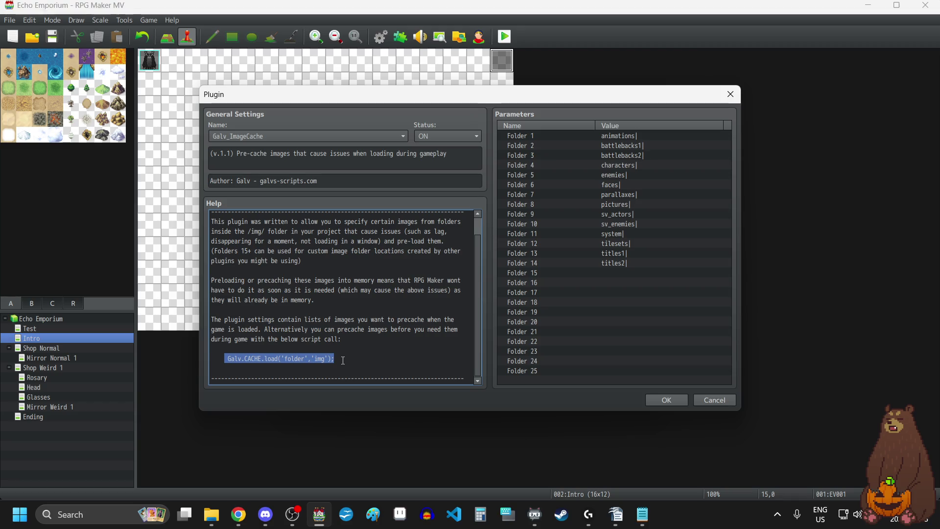
{"action": "left_click", "coordinate": [343, 361]}
{"action": "left_click", "coordinate": [656, 400]}
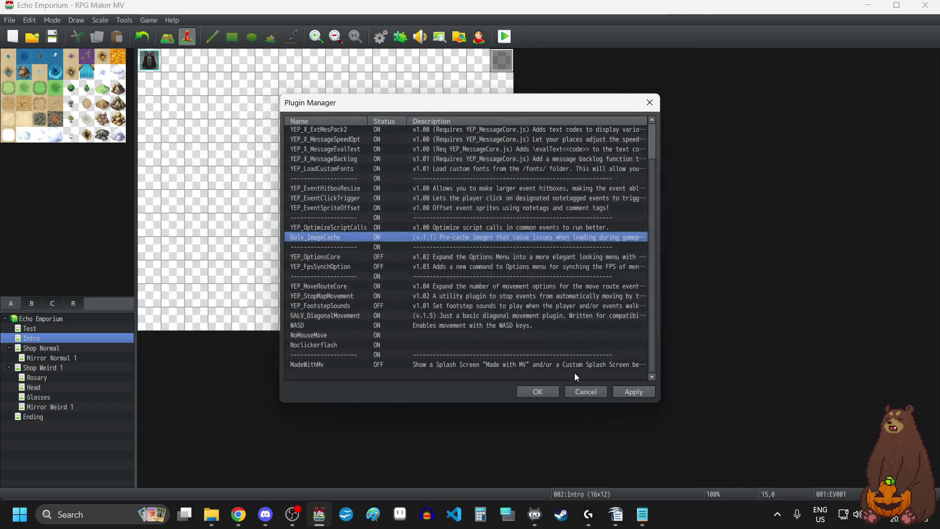
{"action": "left_click", "coordinate": [545, 393]}
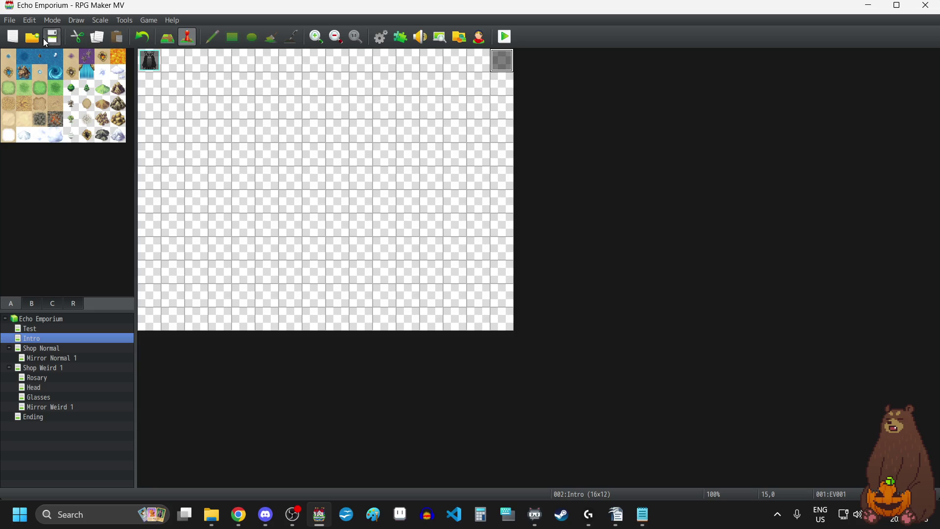
- Playtest fullscreen, start a new game, play through the intro text, then return to windowed mode
{"action": "left_click", "coordinate": [505, 37]}
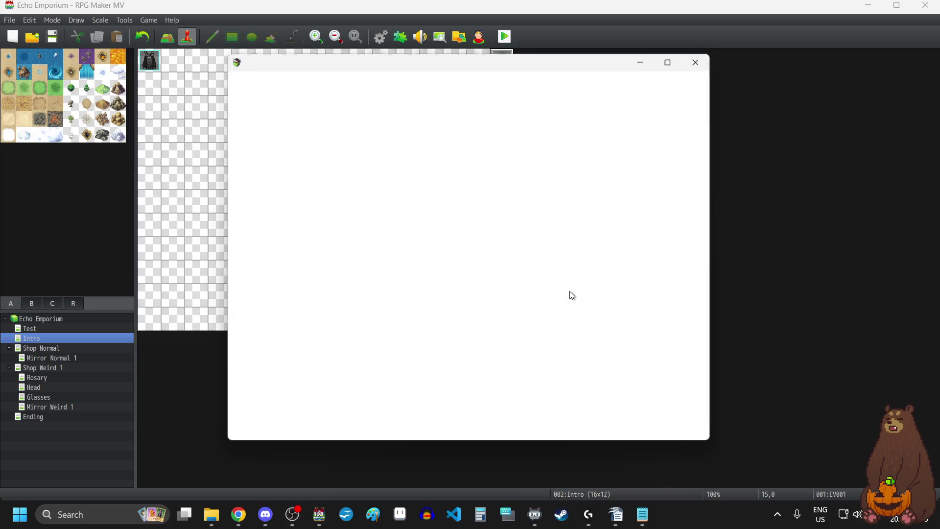
{"action": "key", "text": "F4"}
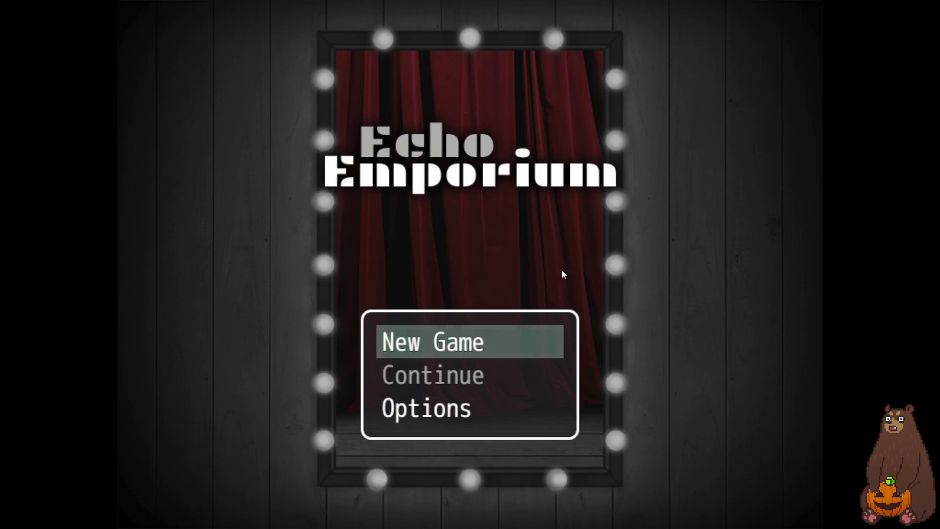
{"action": "key", "text": "Return"}
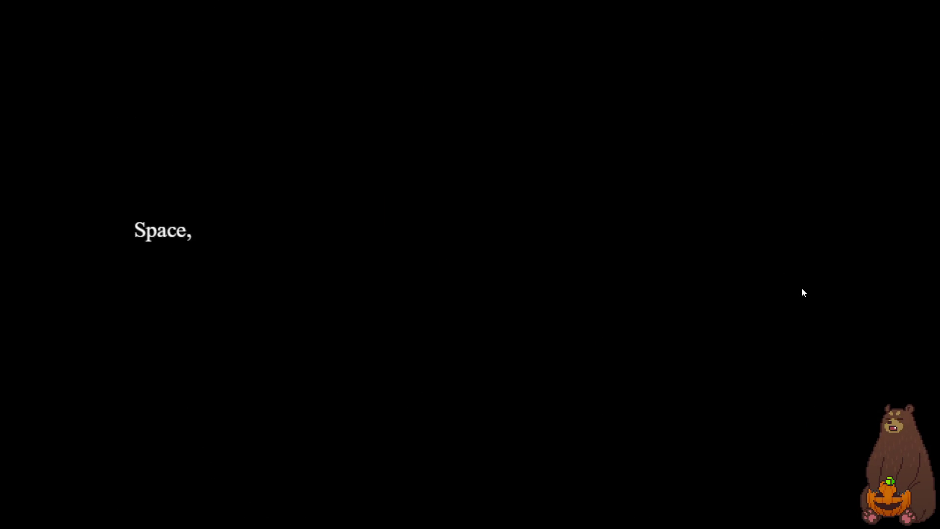
{"action": "key", "text": "Return"}
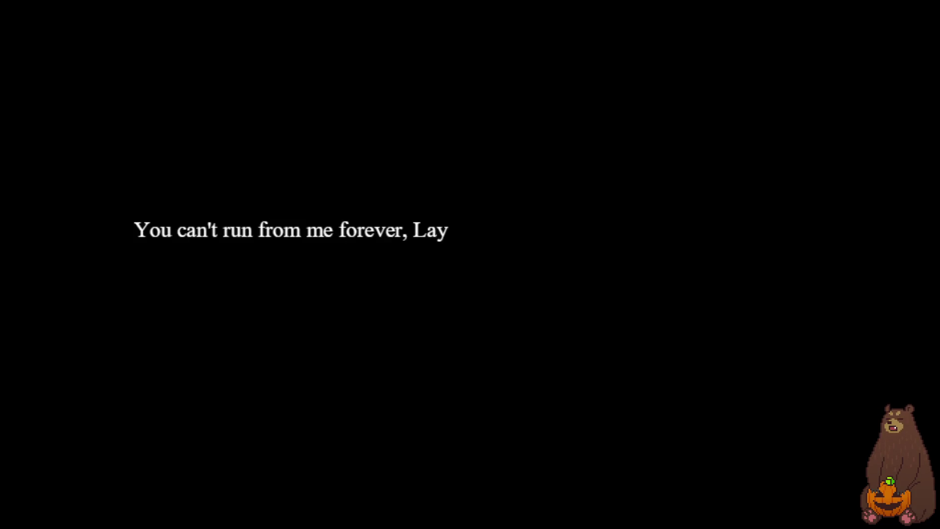
{"action": "left_click", "coordinate": [528, 230]}
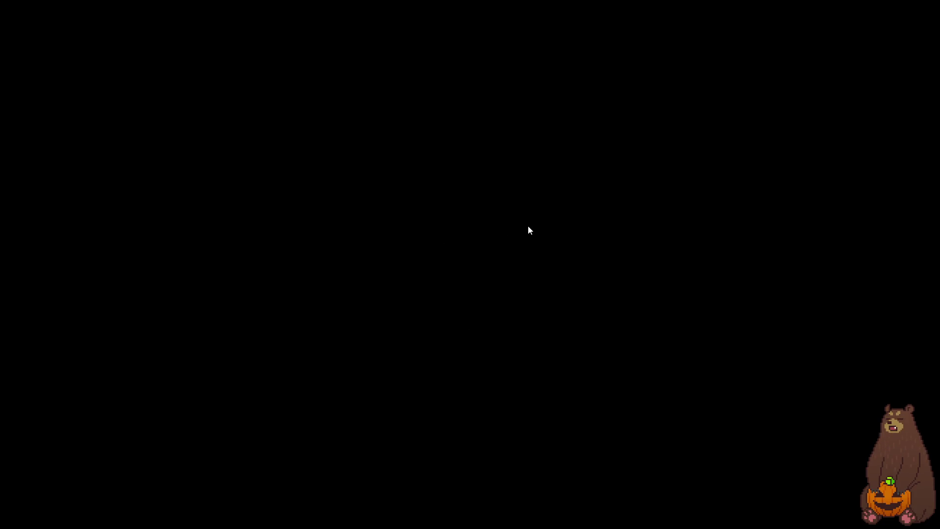
{"action": "key", "text": "F4"}
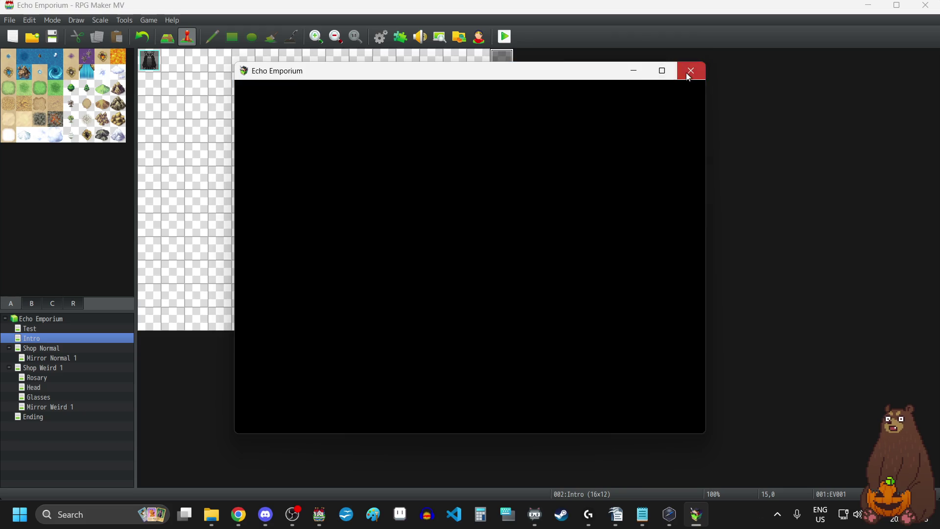
- Close the playtest, open the Intro event, and set the first post-erase wait to 60 frames
{"action": "left_click", "coordinate": [694, 72]}
{"action": "double_click", "coordinate": [500, 62]}
{"action": "scroll", "coordinate": [598, 290], "scroll_direction": "down", "scroll_amount": 5}
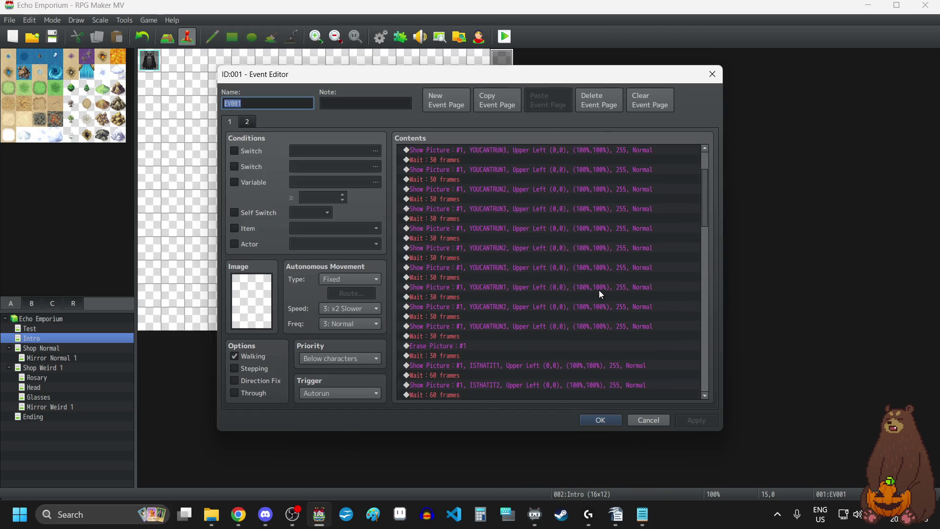
{"action": "scroll", "coordinate": [598, 289], "scroll_direction": "down", "scroll_amount": 1}
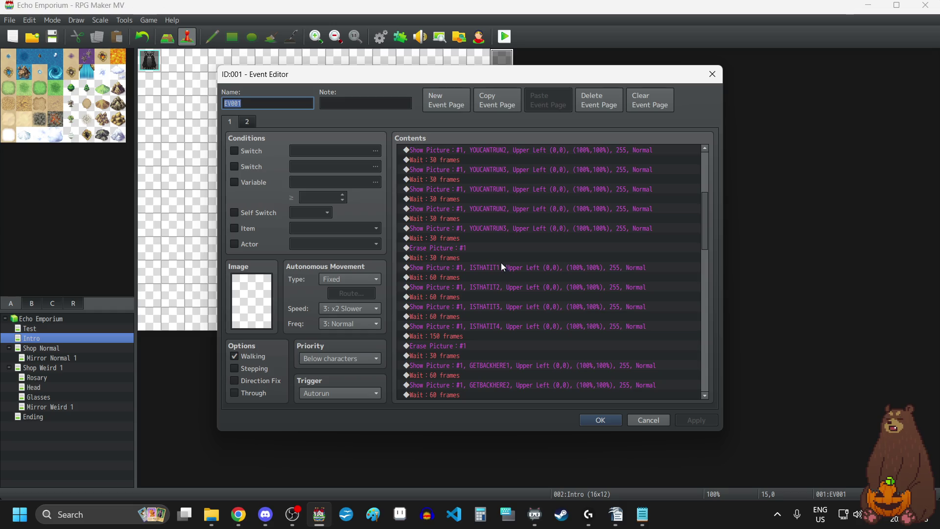
{"action": "left_click", "coordinate": [457, 258]}
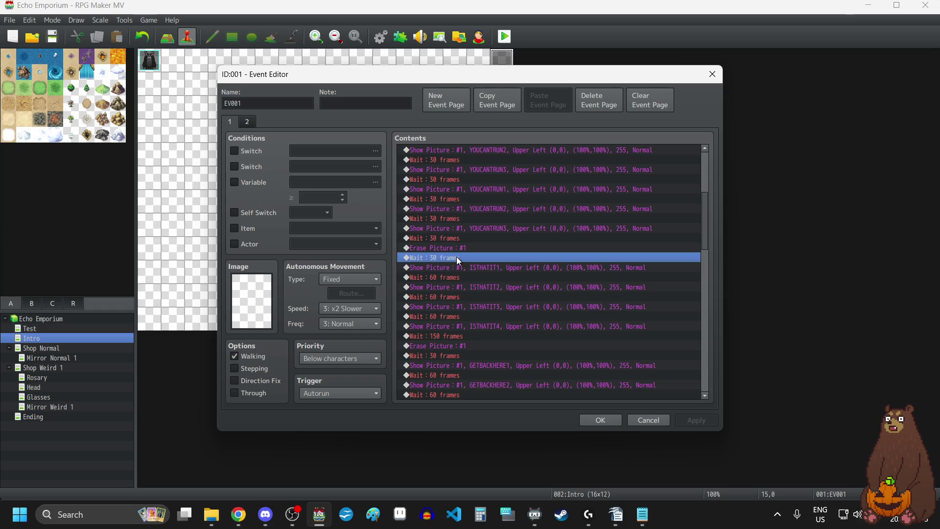
{"action": "double_click", "coordinate": [458, 258]}
{"action": "type", "text": "60"}
{"action": "left_click", "coordinate": [546, 289]}
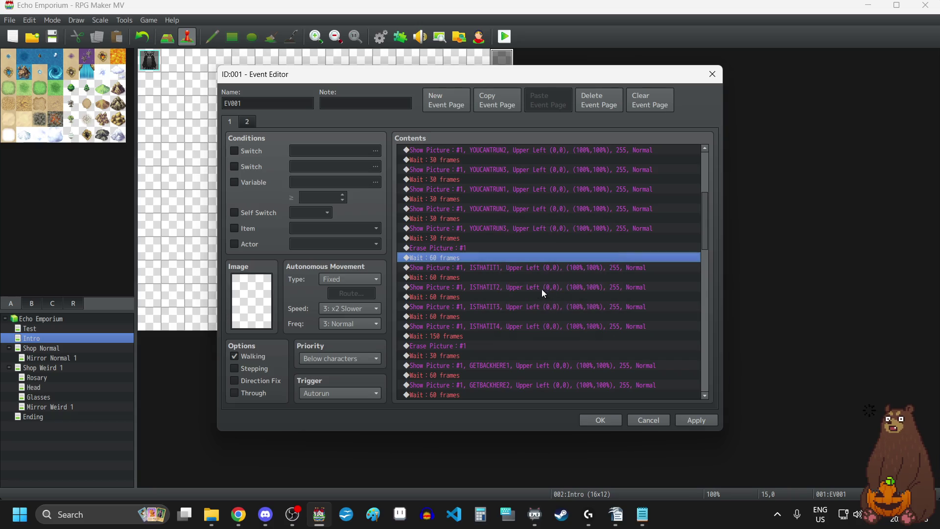
- Change the next two 30-frame waits after picture erases to 60 frames
{"action": "scroll", "coordinate": [534, 294], "scroll_direction": "down", "scroll_amount": 3}
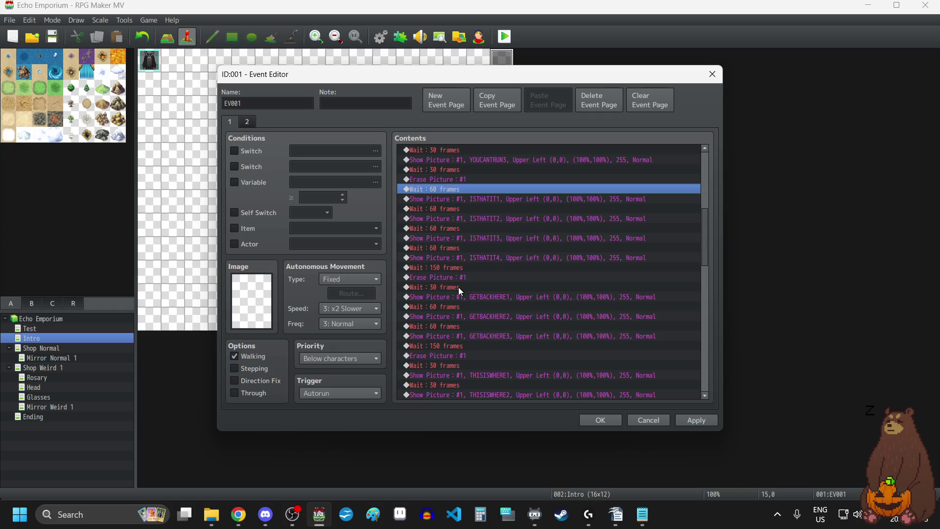
{"action": "scroll", "coordinate": [457, 286], "scroll_direction": "up", "scroll_amount": 10}
{"action": "scroll", "coordinate": [454, 282], "scroll_direction": "down", "scroll_amount": 5}
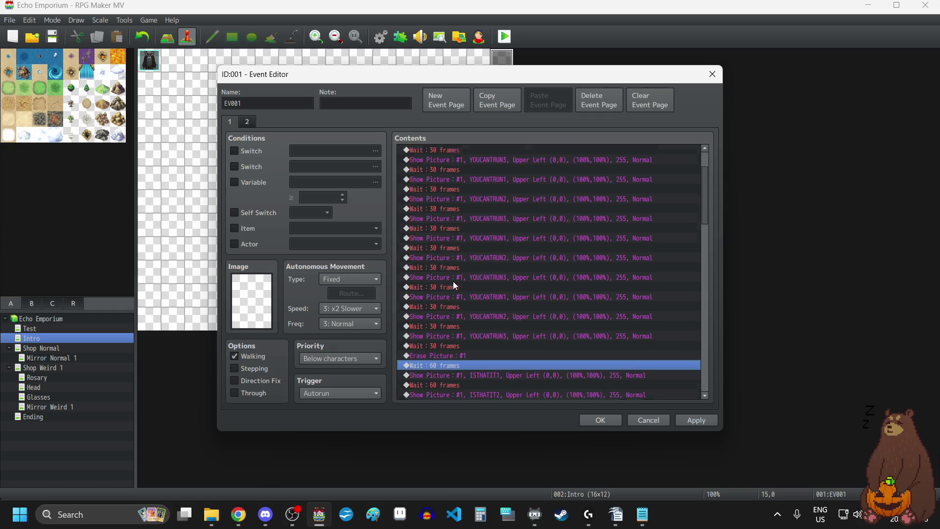
{"action": "scroll", "coordinate": [454, 281], "scroll_direction": "down", "scroll_amount": 3}
{"action": "double_click", "coordinate": [455, 306]}
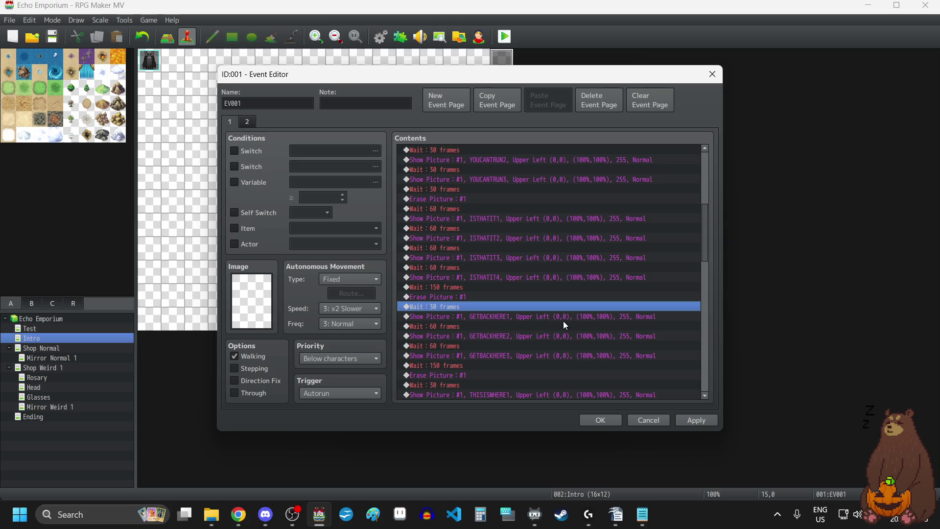
{"action": "type", "text": "60"}
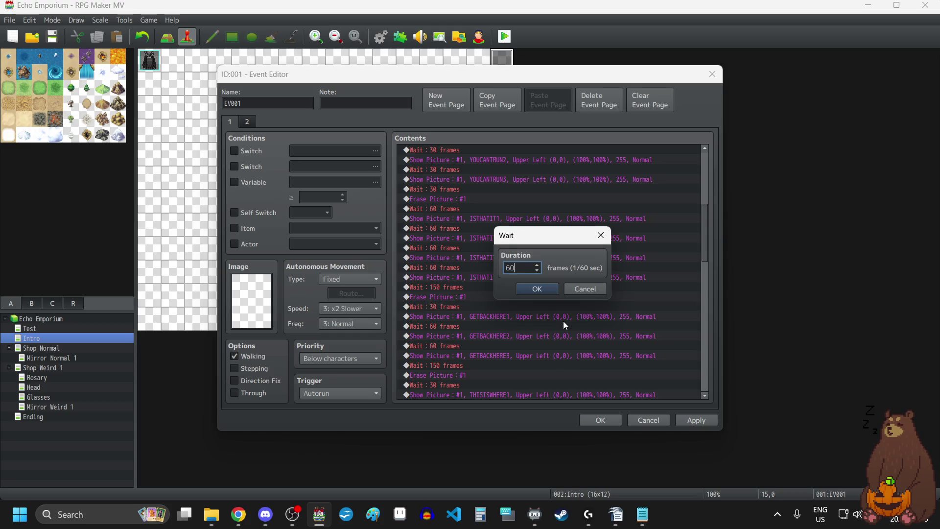
{"action": "left_click", "coordinate": [542, 289]}
{"action": "scroll", "coordinate": [548, 339], "scroll_direction": "down", "scroll_amount": 2}
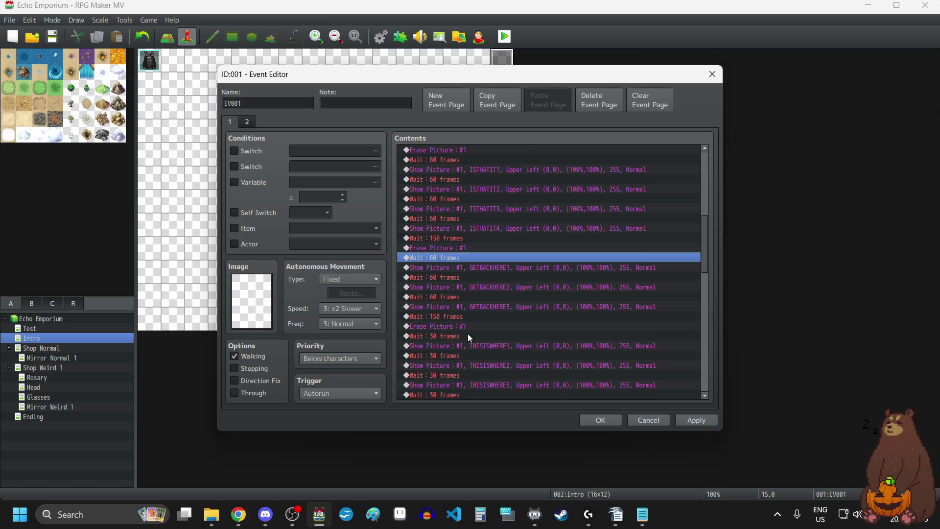
{"action": "left_click", "coordinate": [468, 336]}
{"action": "double_click", "coordinate": [500, 340]}
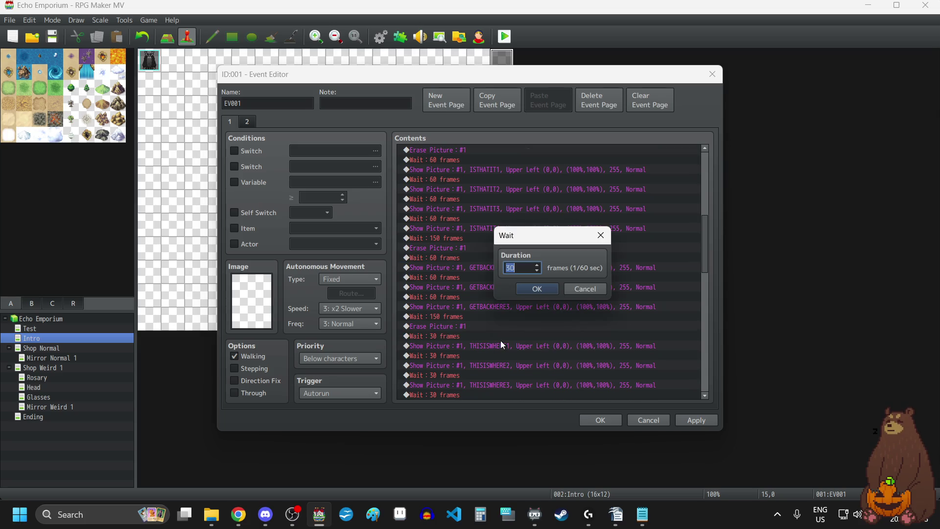
{"action": "type", "text": "60"}
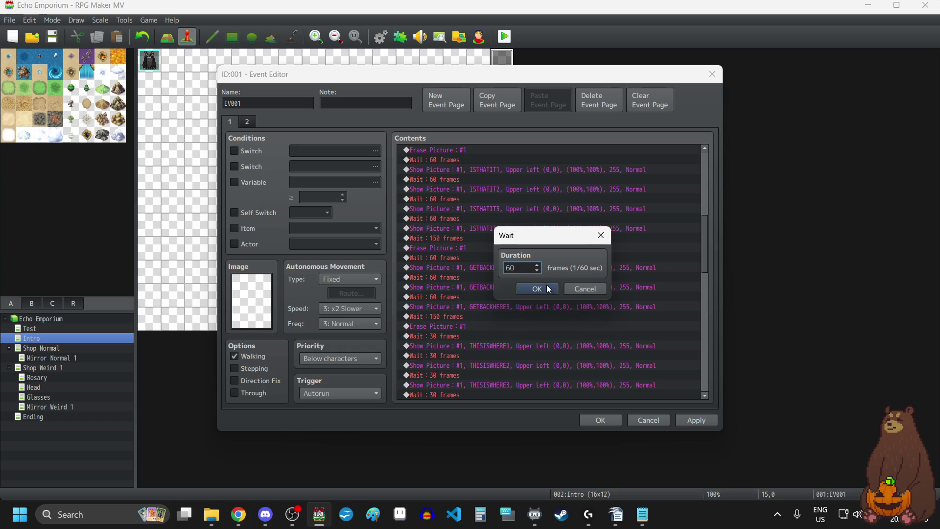
{"action": "left_click", "coordinate": [544, 290]}
- Set the waits before the ALLOFTHIS pictures and the final message to 60 frames, then save
{"action": "scroll", "coordinate": [527, 344], "scroll_direction": "down", "scroll_amount": 3}
{"action": "scroll", "coordinate": [527, 345], "scroll_direction": "down", "scroll_amount": 5}
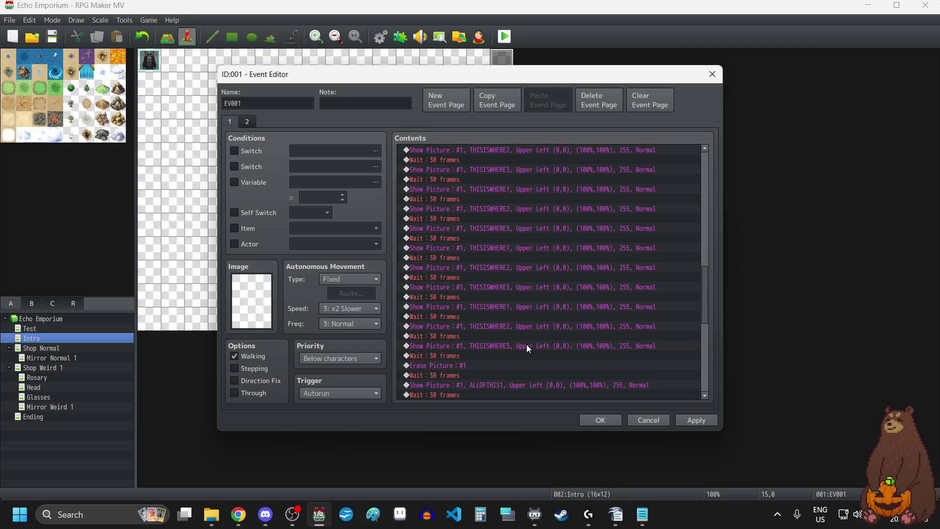
{"action": "scroll", "coordinate": [522, 352], "scroll_direction": "down", "scroll_amount": 2}
{"action": "scroll", "coordinate": [507, 355], "scroll_direction": "up", "scroll_amount": 1}
{"action": "double_click", "coordinate": [463, 356]}
{"action": "type", "text": "60"}
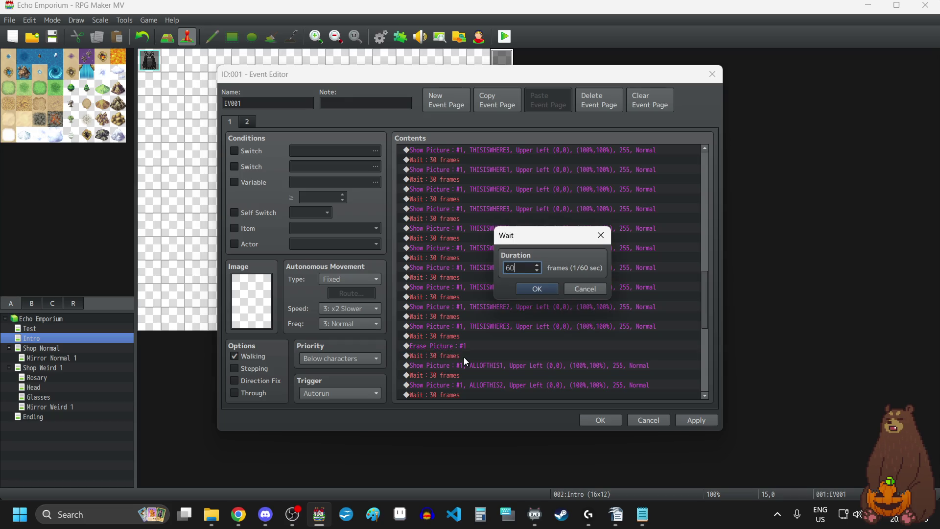
{"action": "left_click", "coordinate": [537, 290]}
{"action": "scroll", "coordinate": [515, 333], "scroll_direction": "down", "scroll_amount": 10}
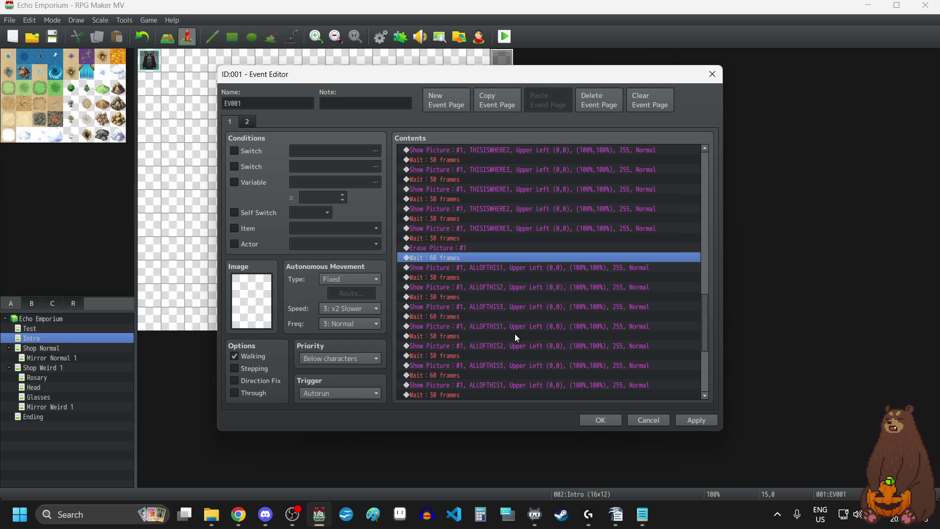
{"action": "double_click", "coordinate": [456, 345]}
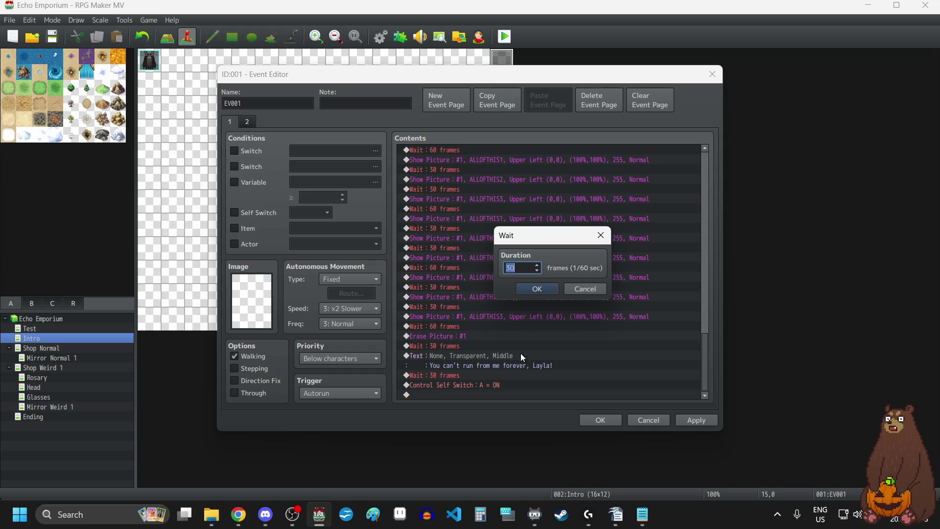
{"action": "type", "text": "60"}
{"action": "left_click", "coordinate": [556, 289]}
{"action": "left_click", "coordinate": [460, 383]}
{"action": "left_click", "coordinate": [646, 417]}
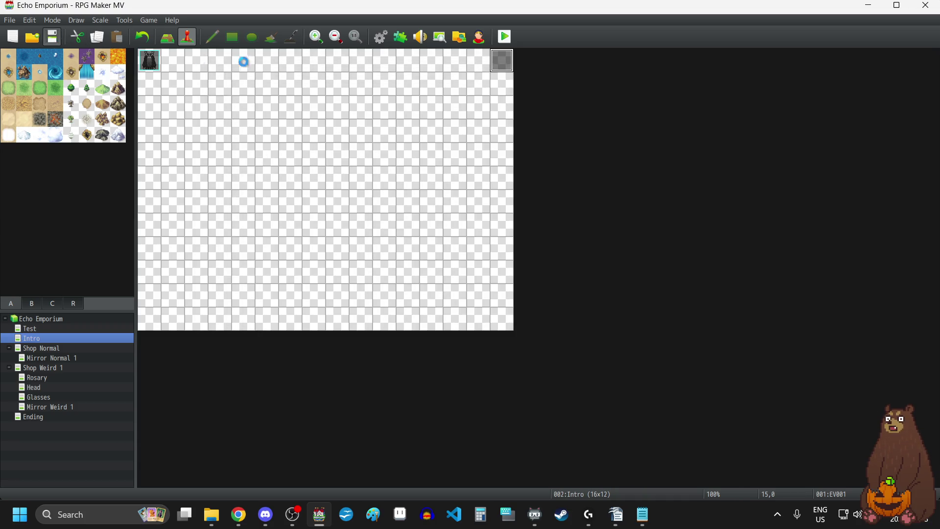
{"action": "left_click", "coordinate": [504, 36]}
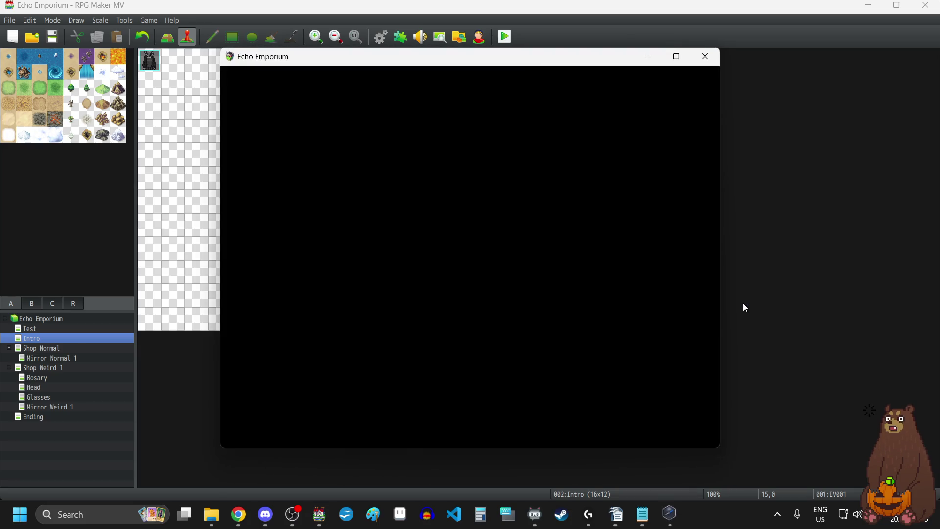
{"action": "key", "text": "F4"}
{"action": "left_click", "coordinate": [538, 344]}
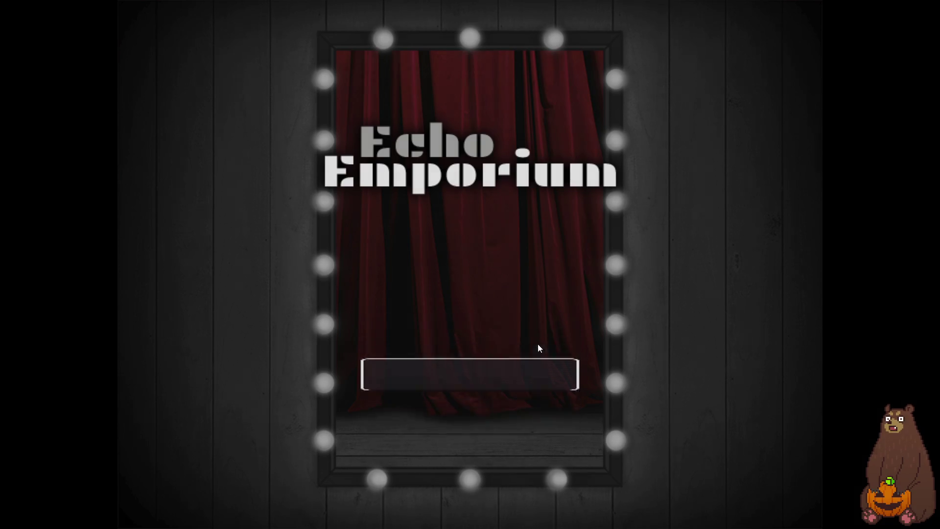
{"action": "key", "text": "Return"}
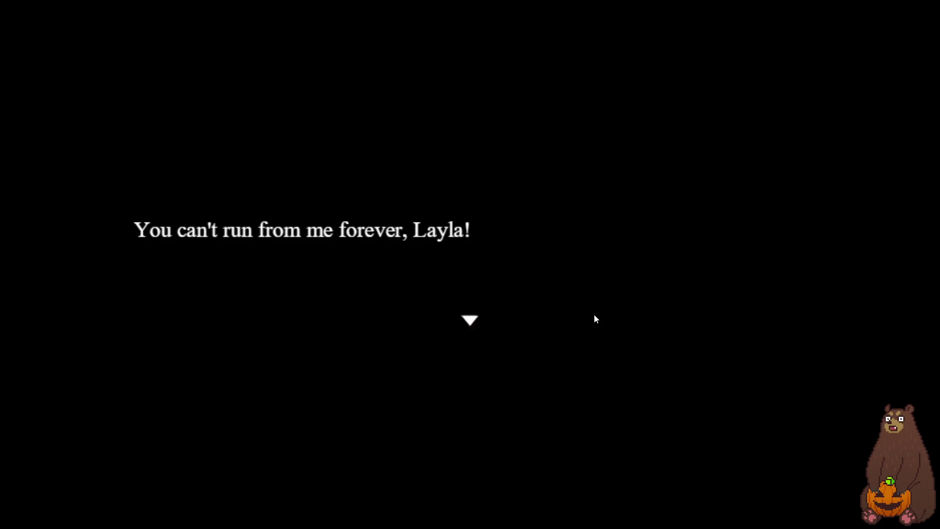
{"action": "left_click", "coordinate": [595, 315]}
{"action": "key", "text": "F4"}
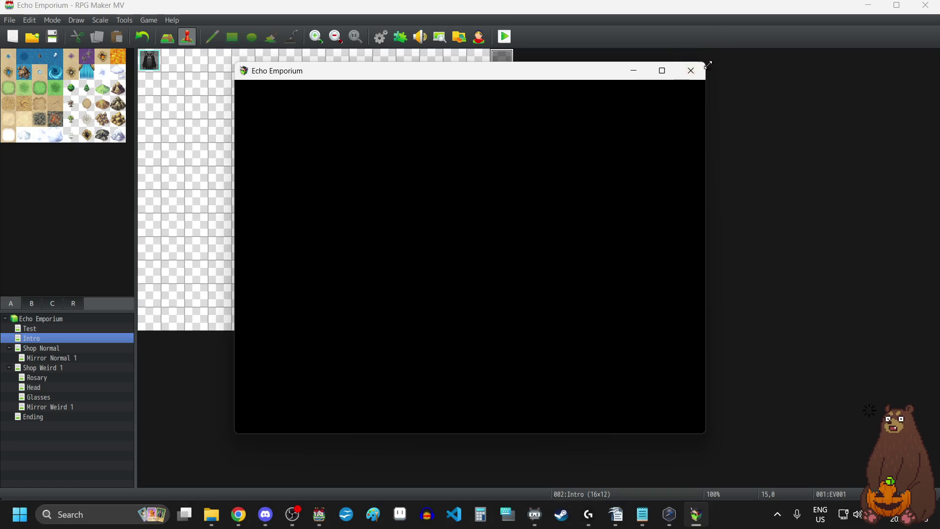
{"action": "left_click", "coordinate": [701, 73]}
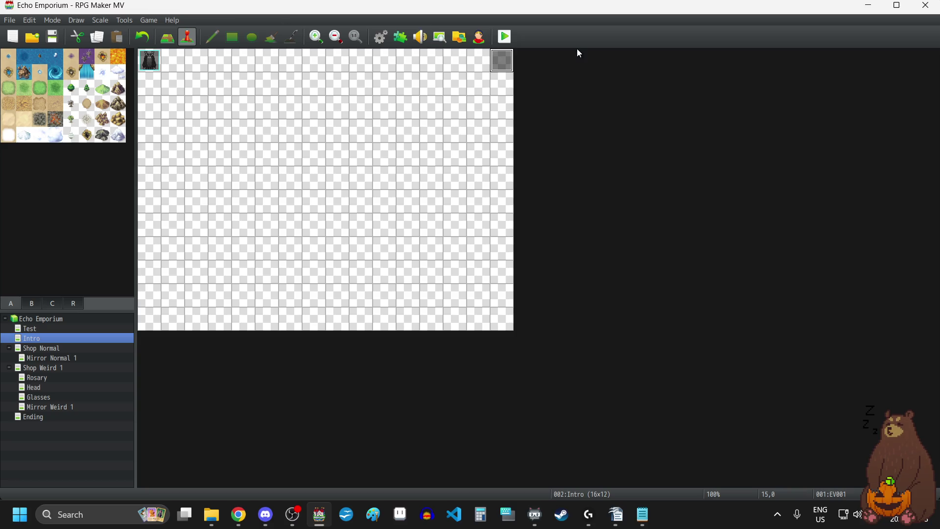
- Open the Intro event and delete its Self Switch A command from page 1
{"action": "double_click", "coordinate": [502, 60]}
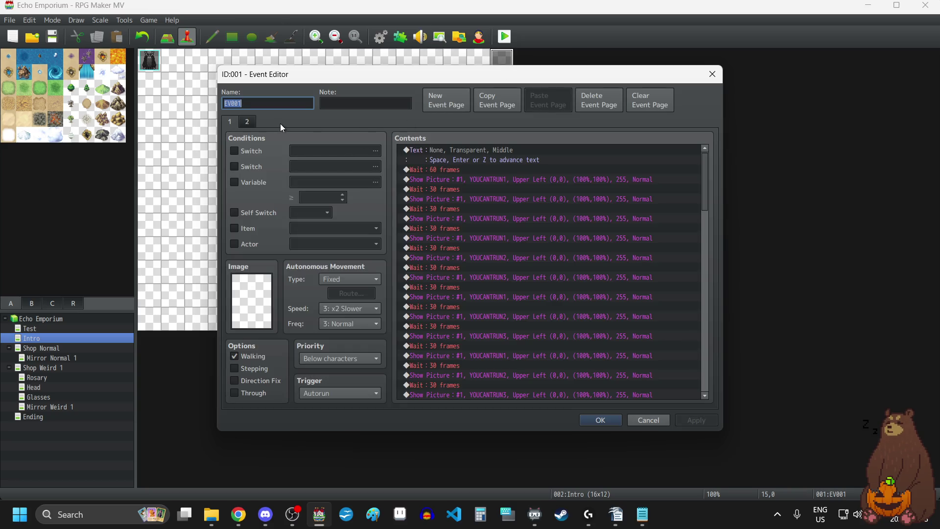
{"action": "left_click", "coordinate": [247, 121]}
{"action": "left_click", "coordinate": [230, 124]}
{"action": "scroll", "coordinate": [618, 340], "scroll_direction": "down", "scroll_amount": 5}
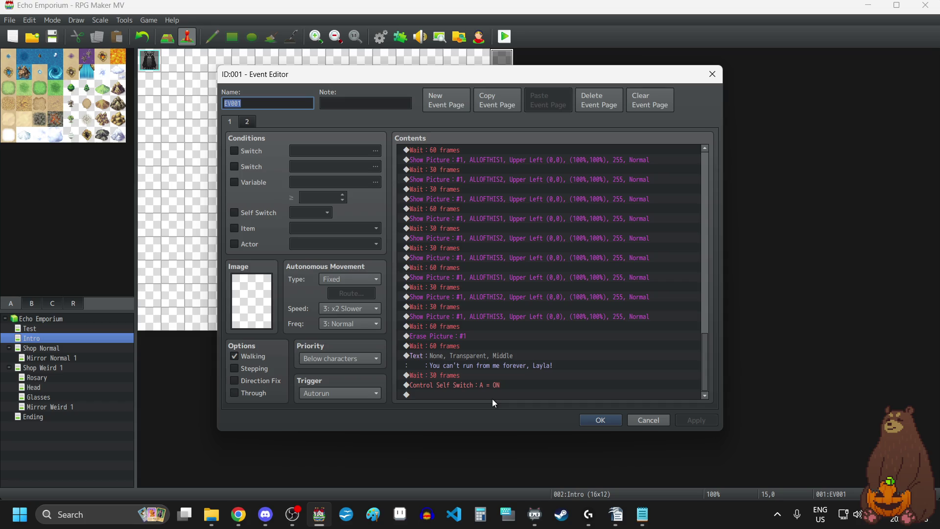
{"action": "left_click", "coordinate": [477, 384]}
{"action": "key", "text": "Delete"}
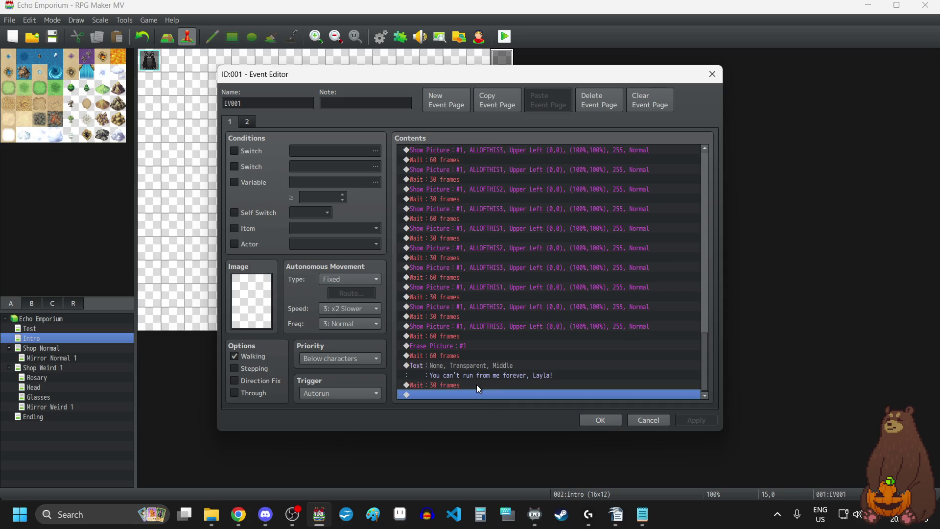
{"action": "left_click", "coordinate": [247, 122]}
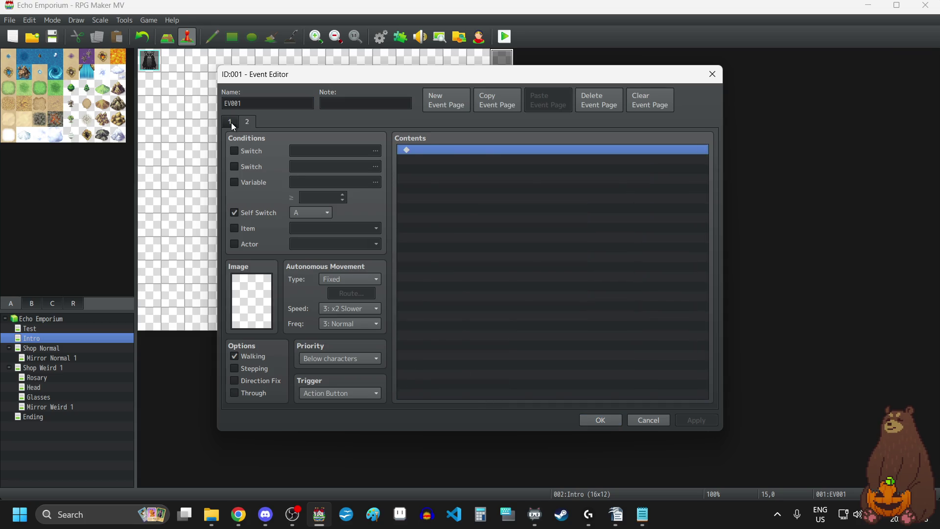
{"action": "left_click", "coordinate": [230, 122]}
{"action": "scroll", "coordinate": [511, 333], "scroll_direction": "down", "scroll_amount": 10}
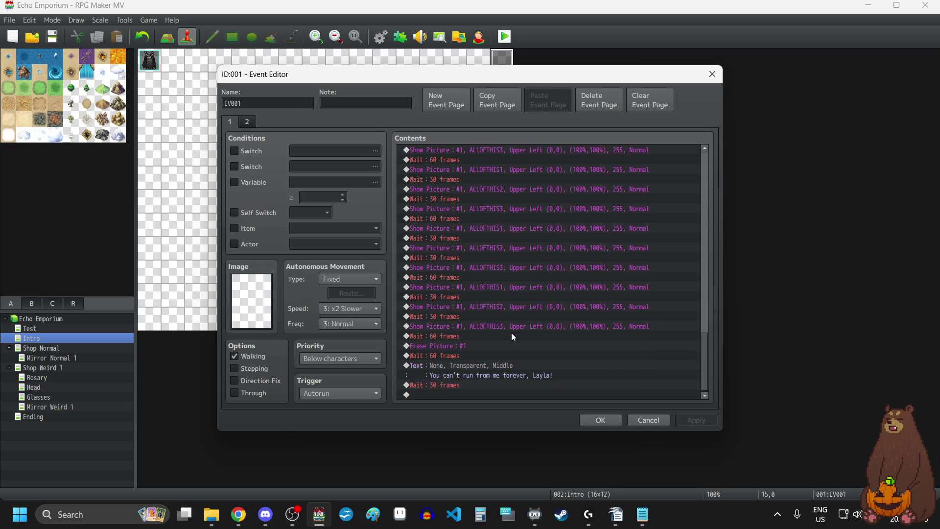
{"action": "double_click", "coordinate": [450, 394]}
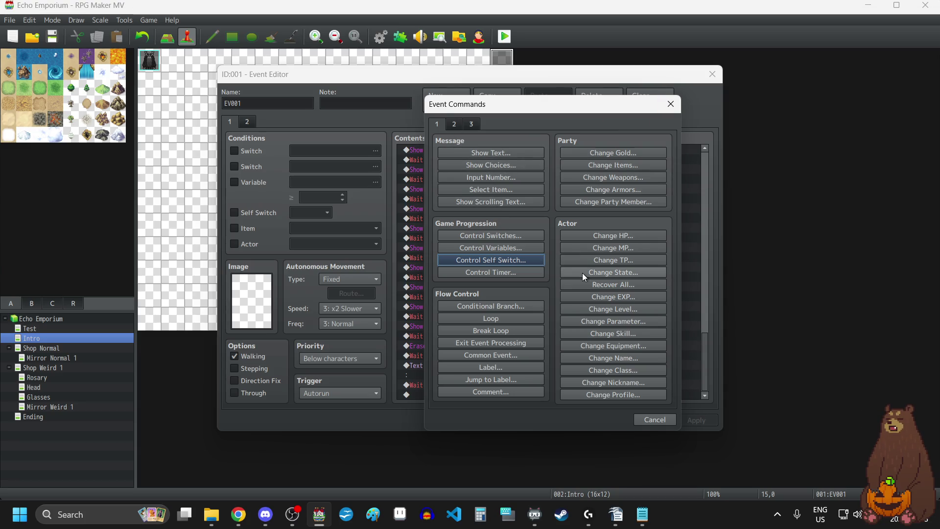
{"action": "left_click", "coordinate": [671, 104]}
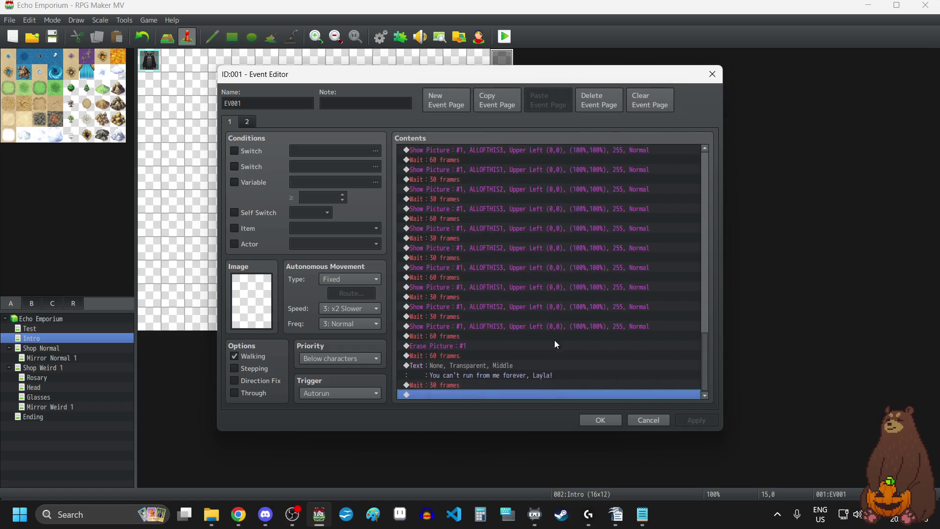
- Insert a Fadeout Screen command before the closing text, then apply and save the event
{"action": "left_click", "coordinate": [460, 356]}
{"action": "left_click", "coordinate": [468, 366]}
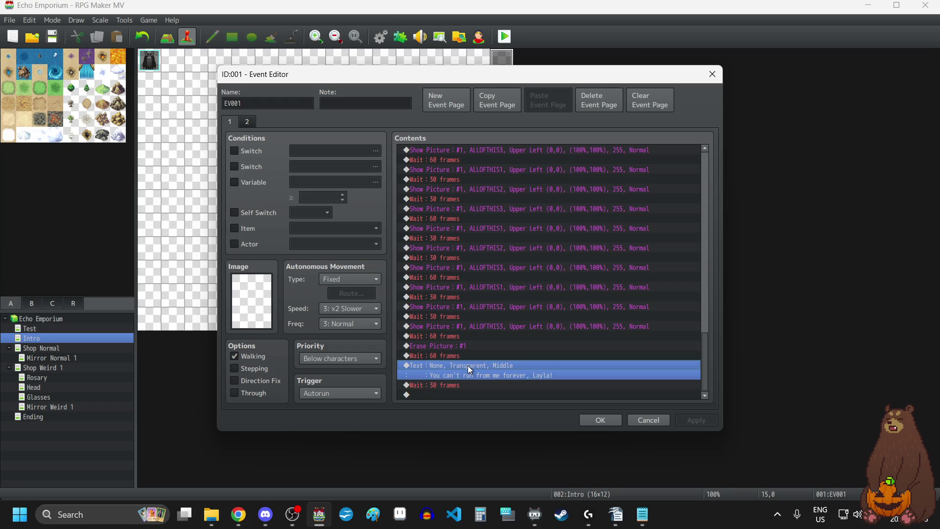
{"action": "key", "text": "Insert"}
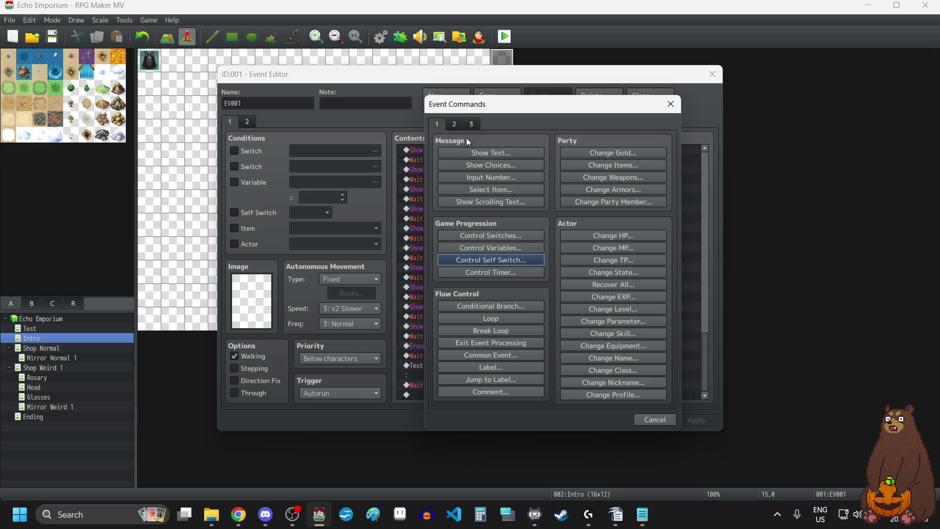
{"action": "left_click", "coordinate": [455, 124]}
{"action": "left_click", "coordinate": [608, 186]}
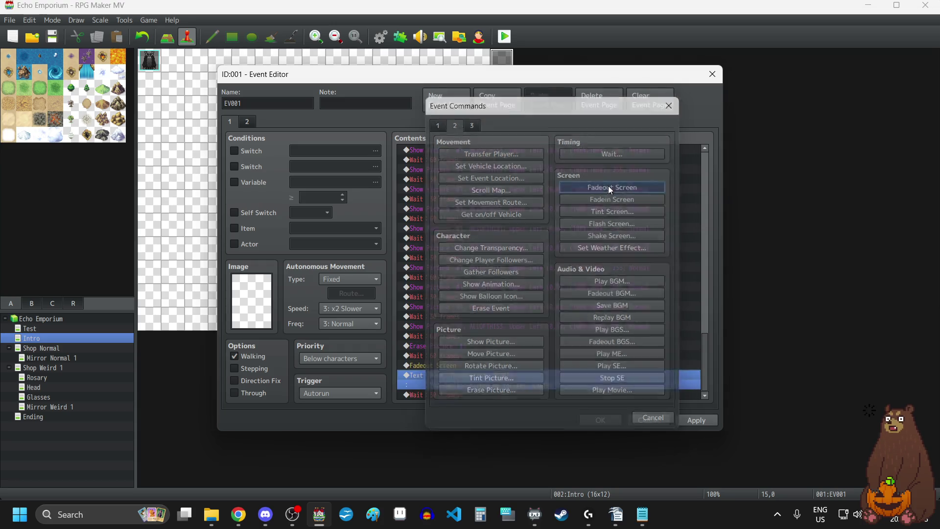
{"action": "left_click", "coordinate": [696, 421]}
{"action": "left_click", "coordinate": [605, 419]}
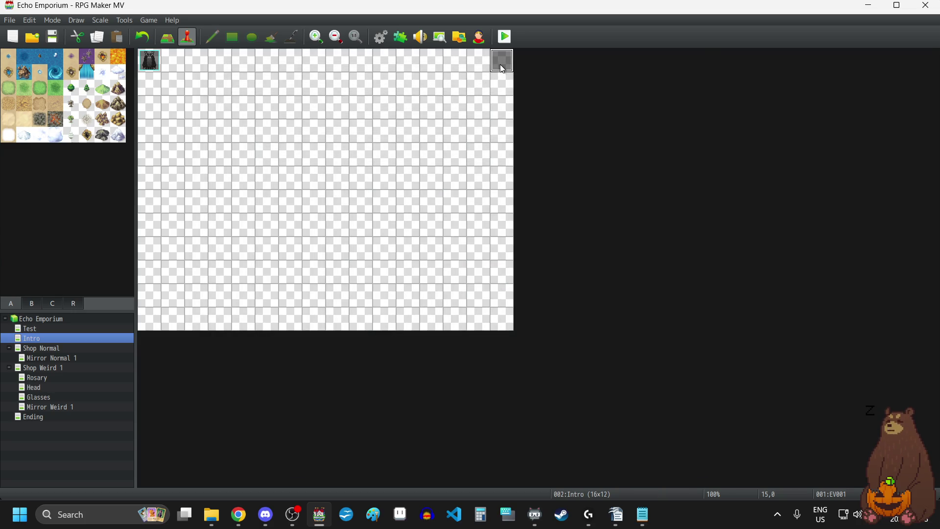
- Reopen the Intro event and change the 60-frame wait after the picture erase to 30 frames
{"action": "double_click", "coordinate": [501, 59]}
{"action": "scroll", "coordinate": [580, 333], "scroll_direction": "down", "scroll_amount": 20}
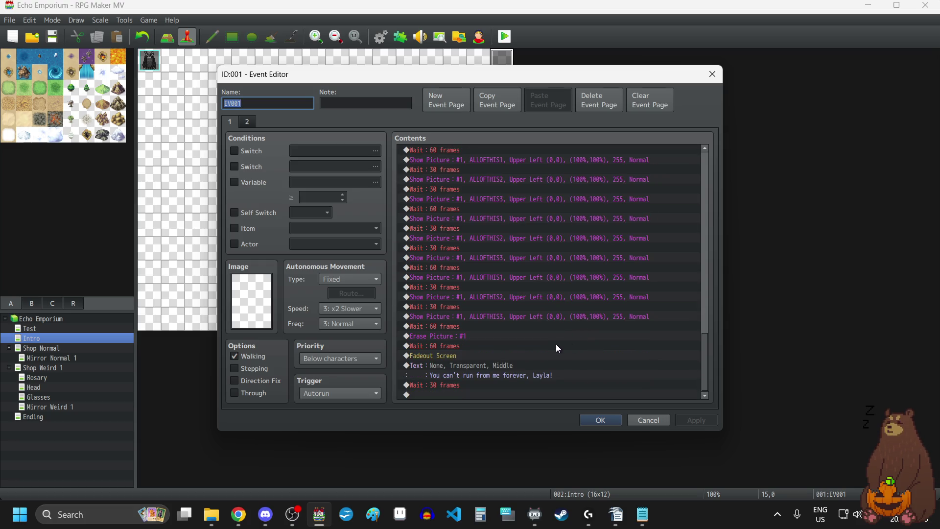
{"action": "left_click", "coordinate": [458, 345]}
{"action": "key", "text": "Return"}
{"action": "type", "text": "30"}
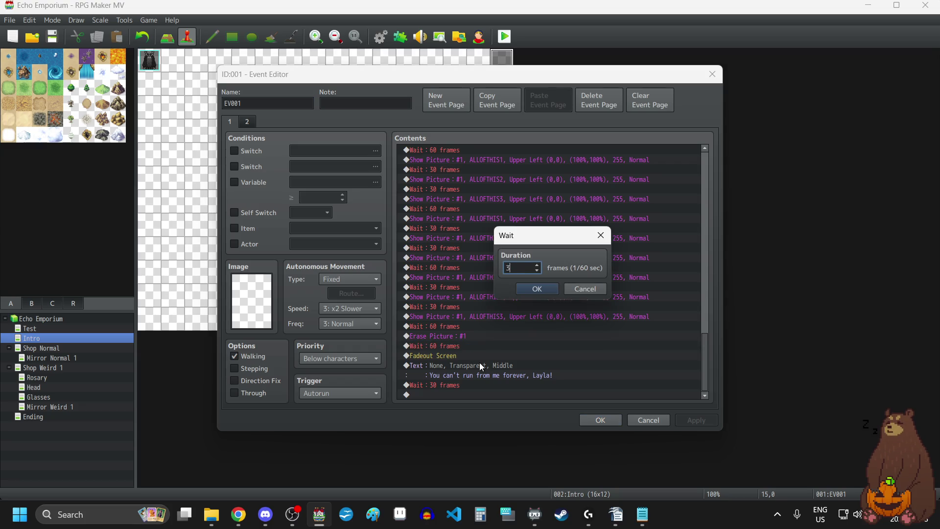
{"action": "left_click", "coordinate": [535, 286]}
- Append a Transfer Player to Shop Normal (17,19), facing Up with Fade None, and save
{"action": "left_click", "coordinate": [447, 396]}
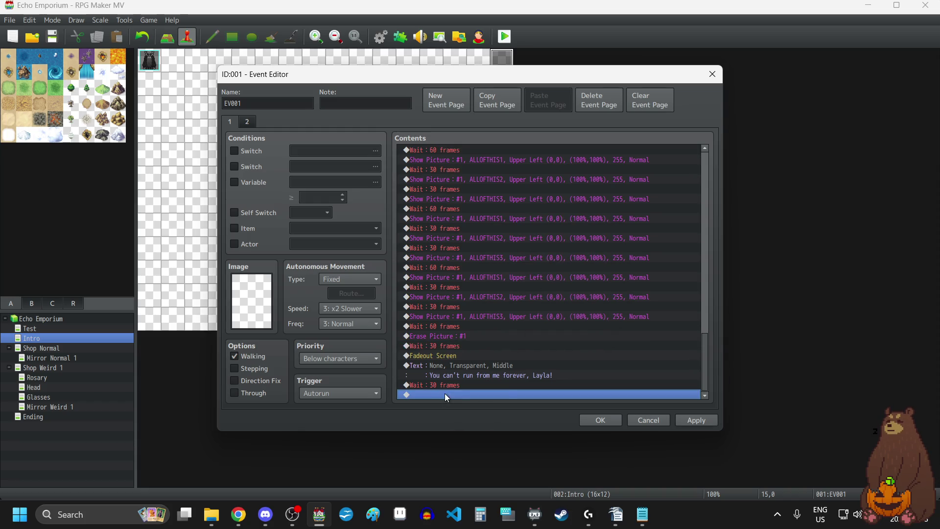
{"action": "double_click", "coordinate": [472, 395]}
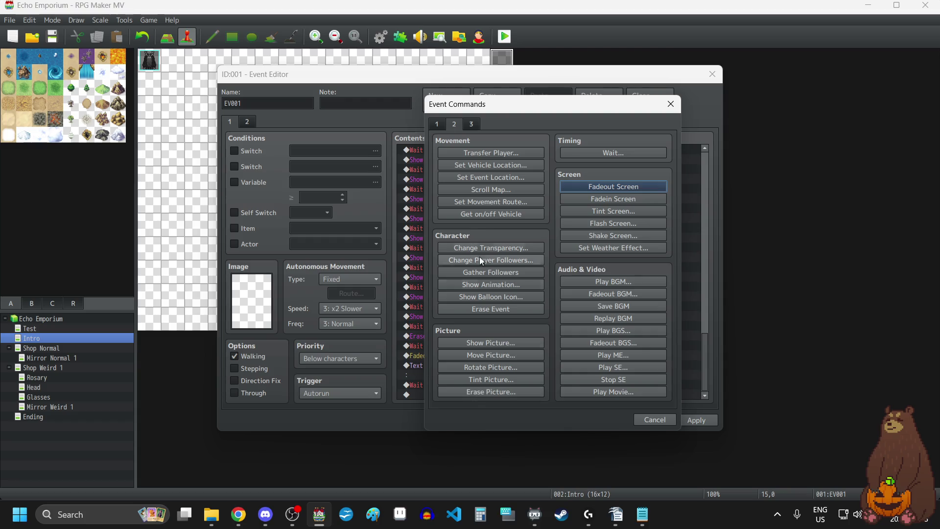
{"action": "left_click", "coordinate": [483, 157]}
{"action": "left_click", "coordinate": [550, 228]}
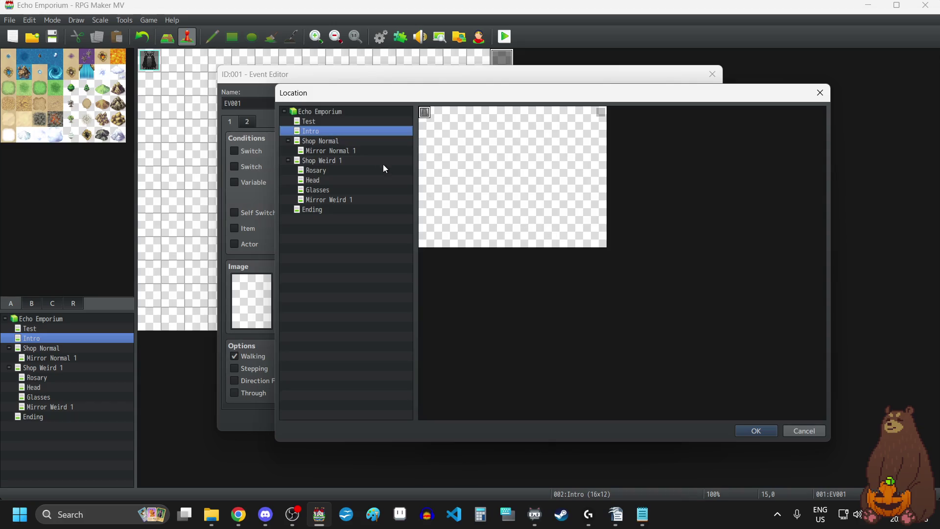
{"action": "left_click", "coordinate": [324, 141]}
{"action": "left_click", "coordinate": [629, 337]}
{"action": "left_click", "coordinate": [759, 433]}
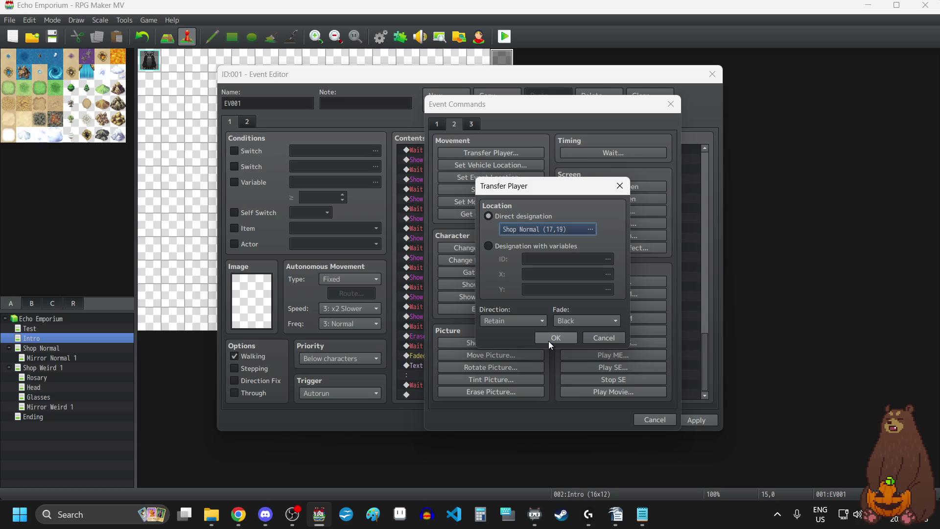
{"action": "left_click", "coordinate": [589, 318]}
{"action": "left_click", "coordinate": [582, 355]}
{"action": "left_click", "coordinate": [532, 322]}
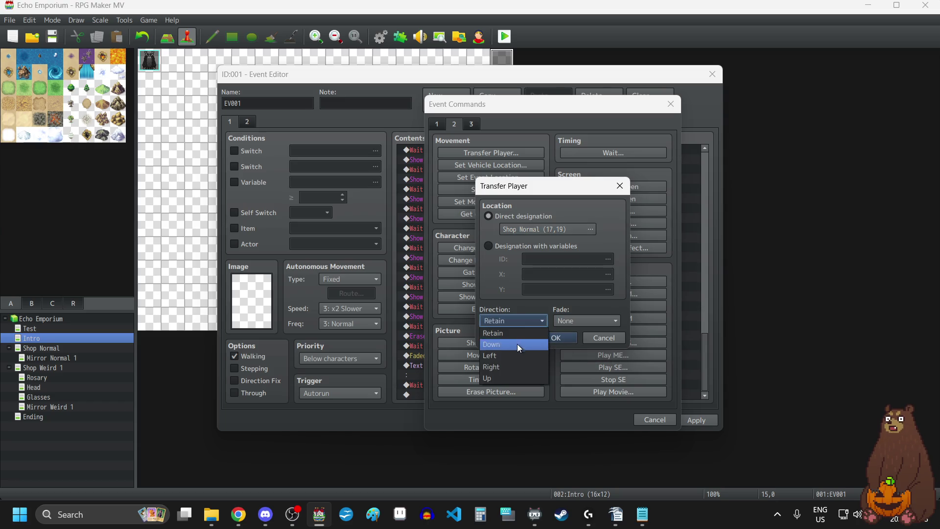
{"action": "left_click", "coordinate": [498, 376]}
{"action": "left_click", "coordinate": [568, 337]}
{"action": "left_click", "coordinate": [689, 424]}
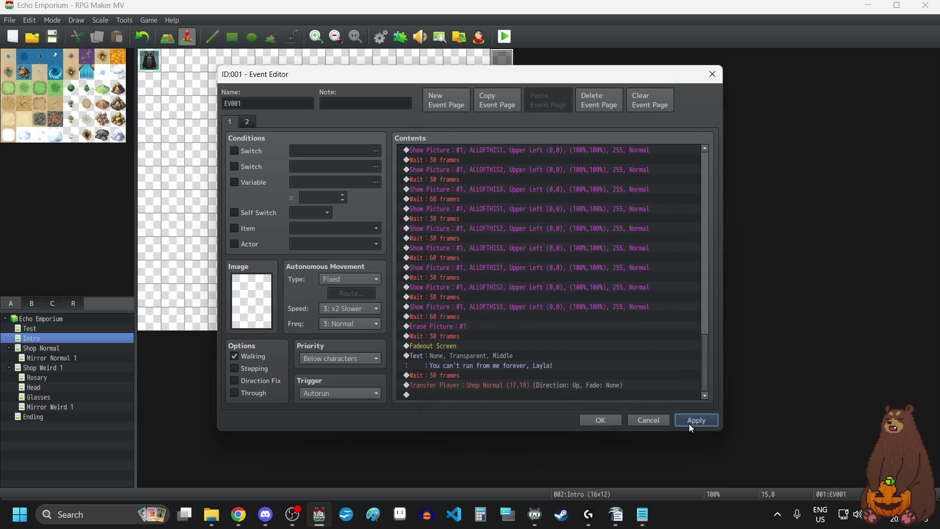
{"action": "left_click", "coordinate": [607, 422]}
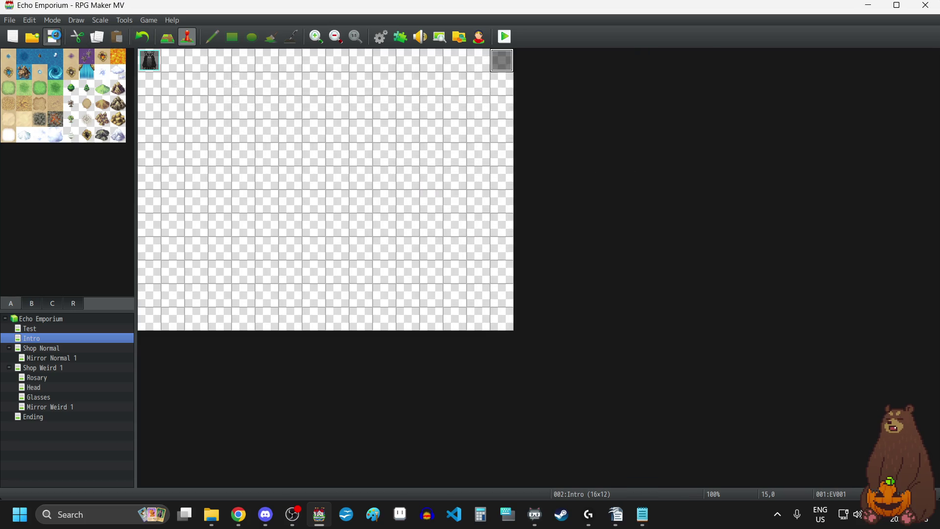
- Open the Shop Normal map, briefly check Shop Weird 1, then return to Shop Normal
{"action": "left_click", "coordinate": [48, 348]}
{"action": "scroll", "coordinate": [769, 301], "scroll_direction": "up", "scroll_amount": 1}
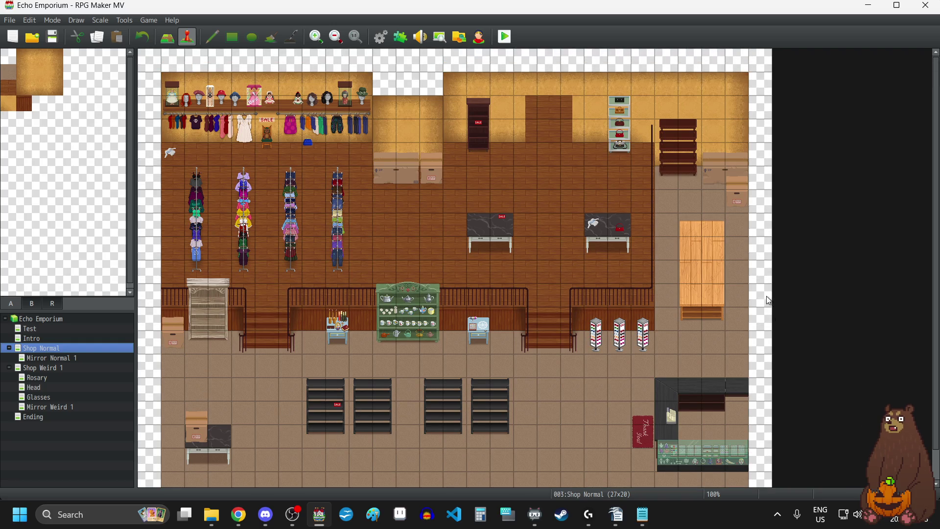
{"action": "scroll", "coordinate": [727, 272], "scroll_direction": "down", "scroll_amount": 1}
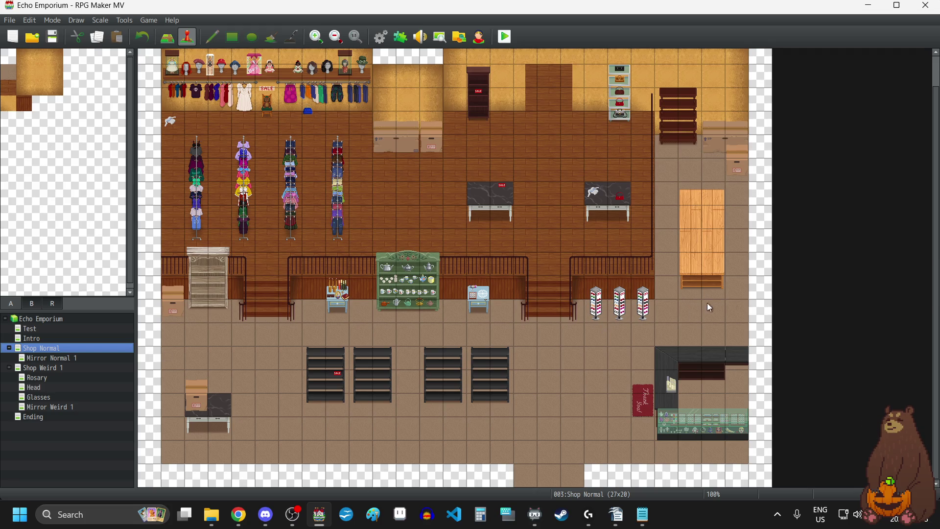
{"action": "scroll", "coordinate": [619, 330], "scroll_direction": "up", "scroll_amount": 1}
{"action": "scroll", "coordinate": [618, 331], "scroll_direction": "down", "scroll_amount": 1}
{"action": "scroll", "coordinate": [615, 327], "scroll_direction": "up", "scroll_amount": 1}
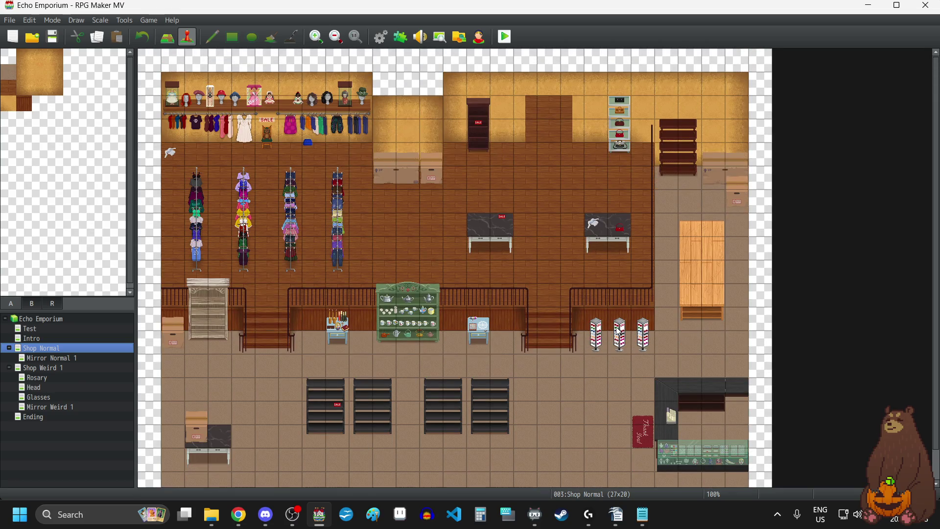
{"action": "left_click", "coordinate": [41, 370]}
{"action": "scroll", "coordinate": [504, 304], "scroll_direction": "down", "scroll_amount": 1}
{"action": "scroll", "coordinate": [504, 303], "scroll_direction": "up", "scroll_amount": 1}
{"action": "left_click", "coordinate": [74, 348]}
- Switch to Discord and back, then maximize the browser window showing the dog photo
{"action": "key", "text": "alt+Tab"}
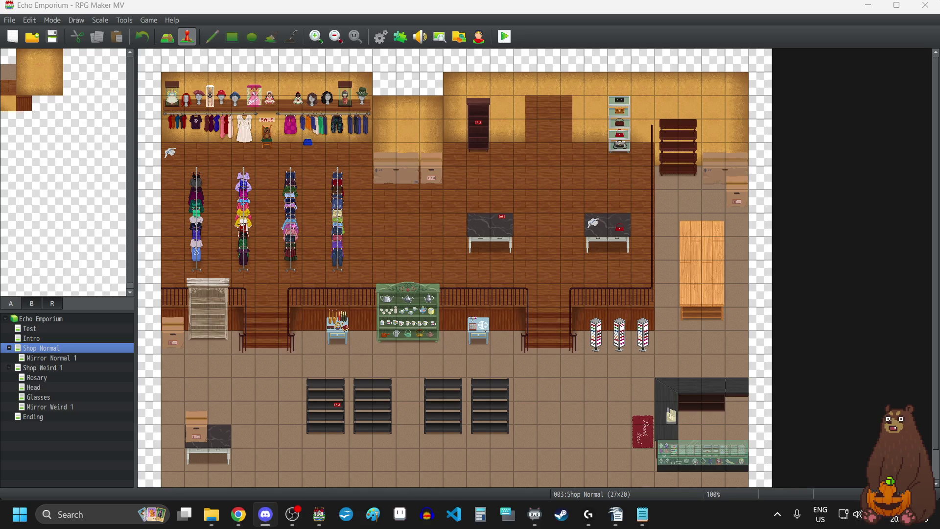
{"action": "key", "text": "alt+Tab"}
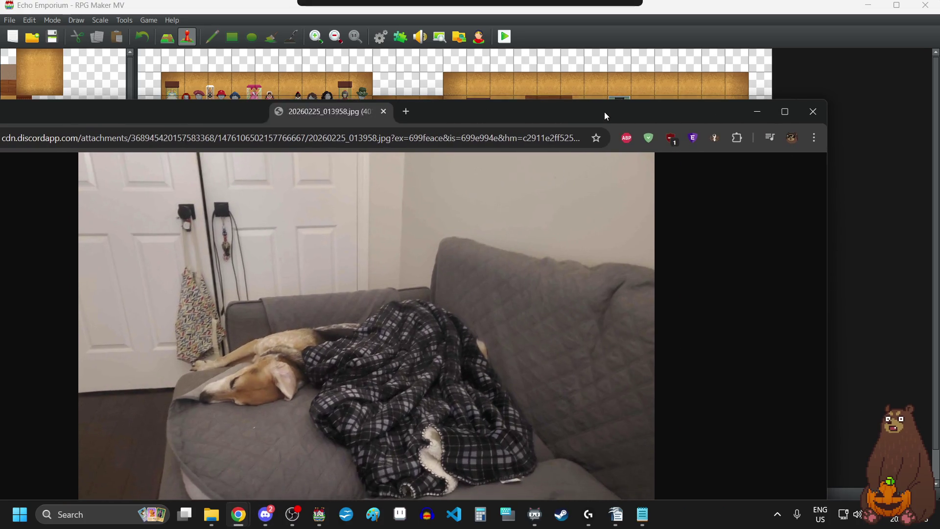
{"action": "double_click", "coordinate": [604, 111]}
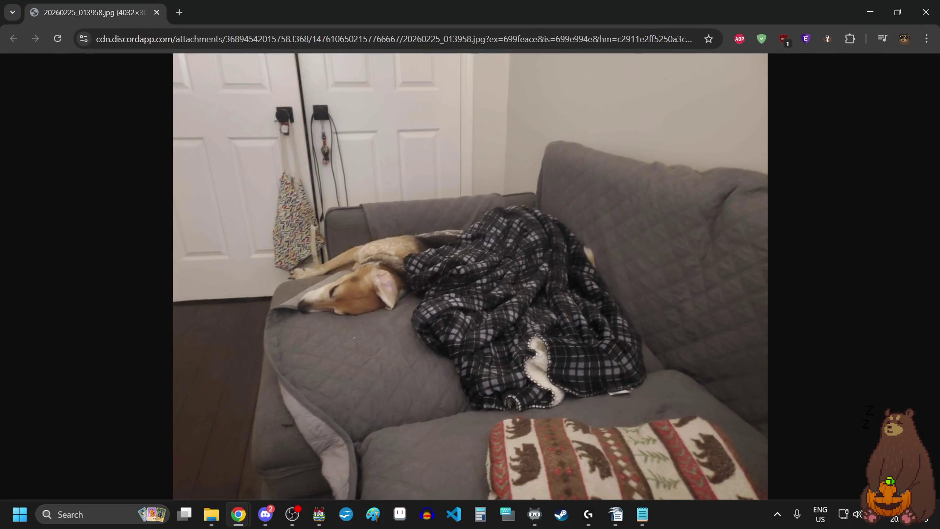
- Zoom in and out on the dog photos, including the dog on its back and the standing dog
{"action": "key", "text": "alt+Tab"}
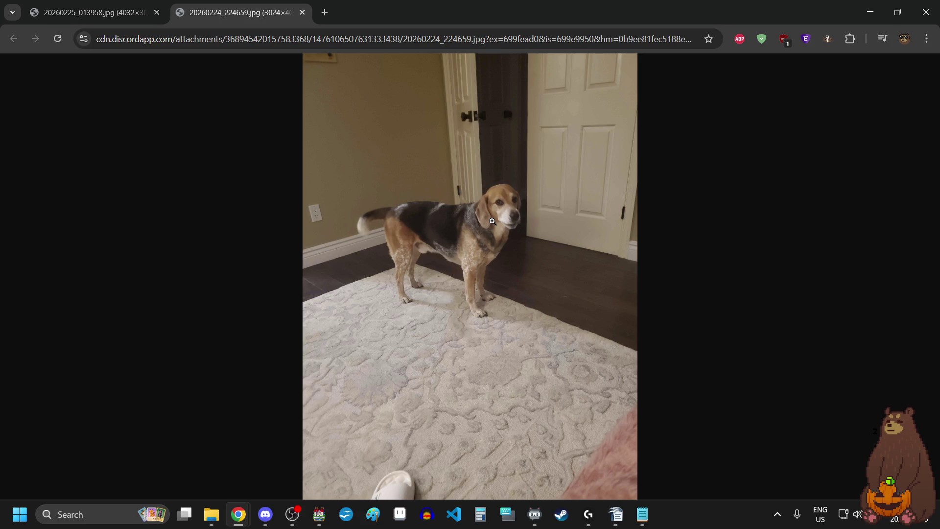
{"action": "left_click", "coordinate": [492, 222]}
{"action": "left_click", "coordinate": [494, 221]}
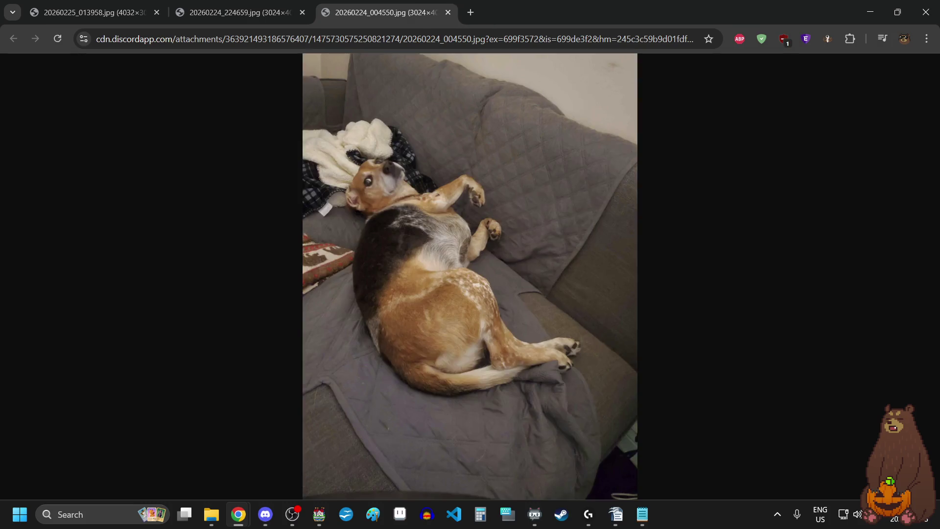
{"action": "key", "text": "alt+Tab"}
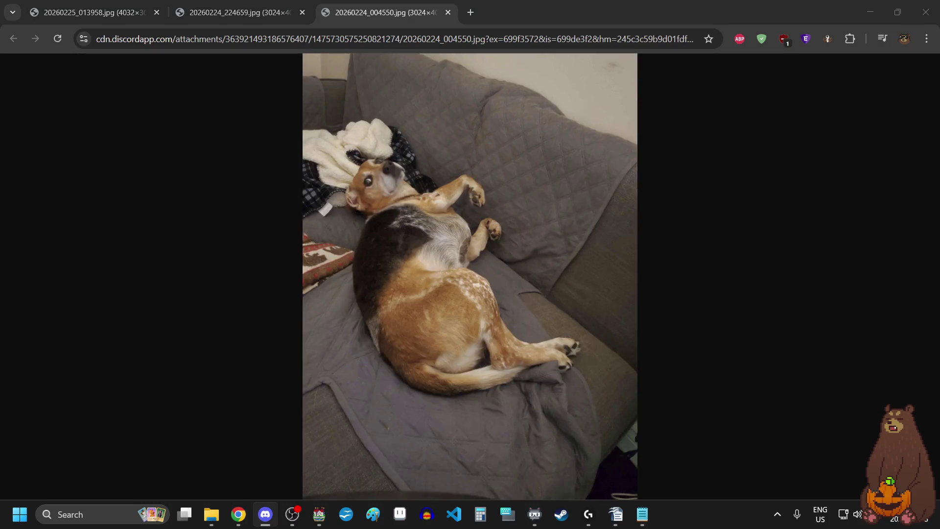
{"action": "left_click", "coordinate": [386, 175]}
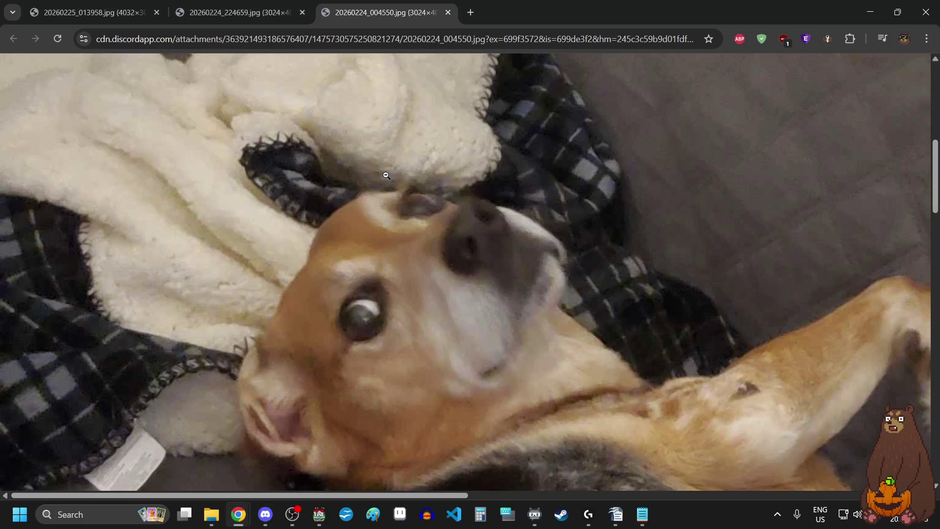
{"action": "left_click", "coordinate": [386, 175]}
{"action": "key", "text": "ctrl+shift+Tab"}
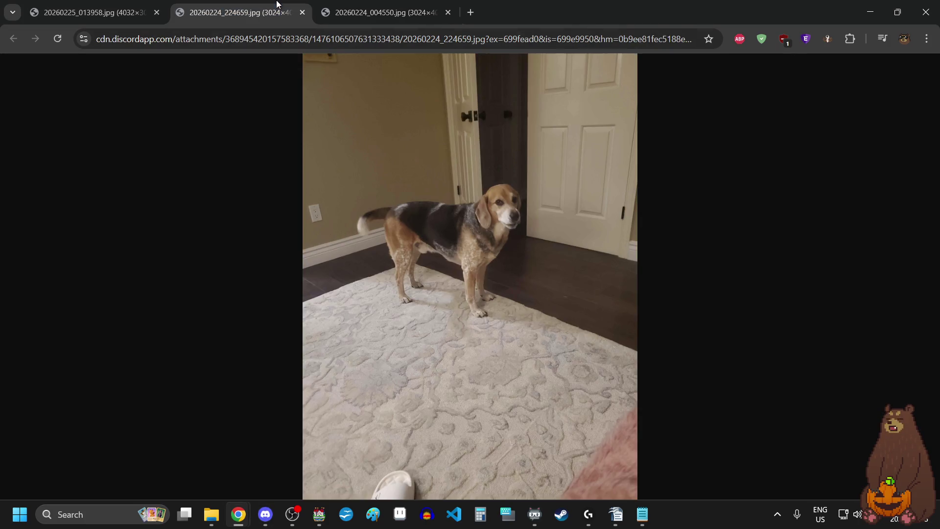
{"action": "left_click", "coordinate": [501, 212]}
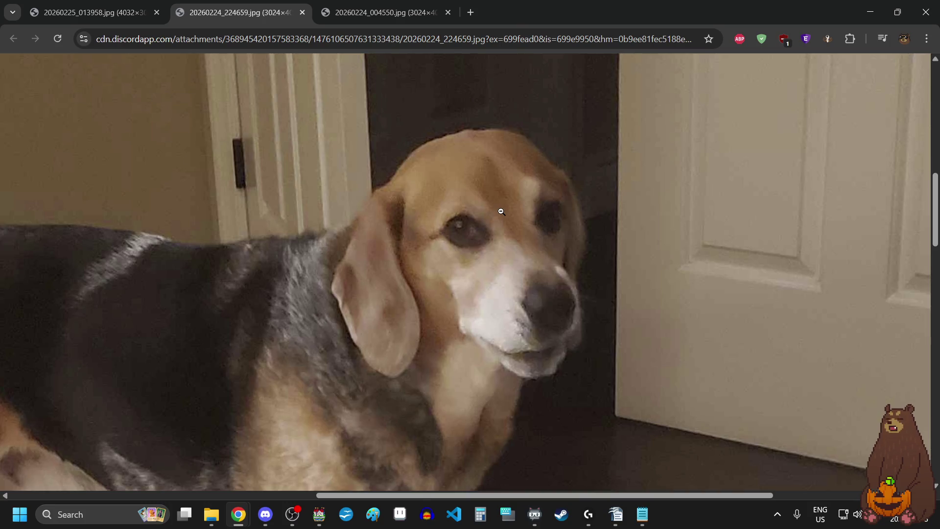
{"action": "left_click", "coordinate": [502, 210]}
- Look over the sleeping-dog photo, then close all three photo tabs and the browser
{"action": "left_click", "coordinate": [116, 4]}
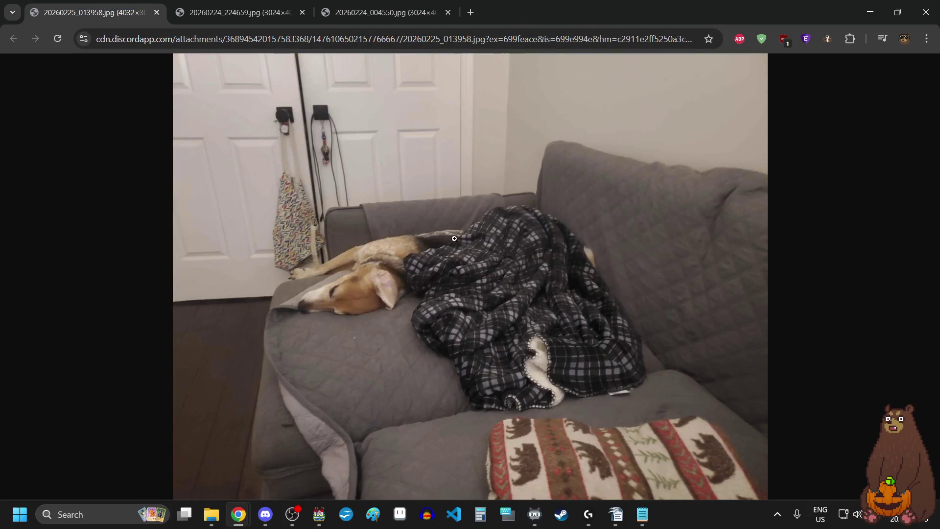
{"action": "left_click", "coordinate": [333, 289]}
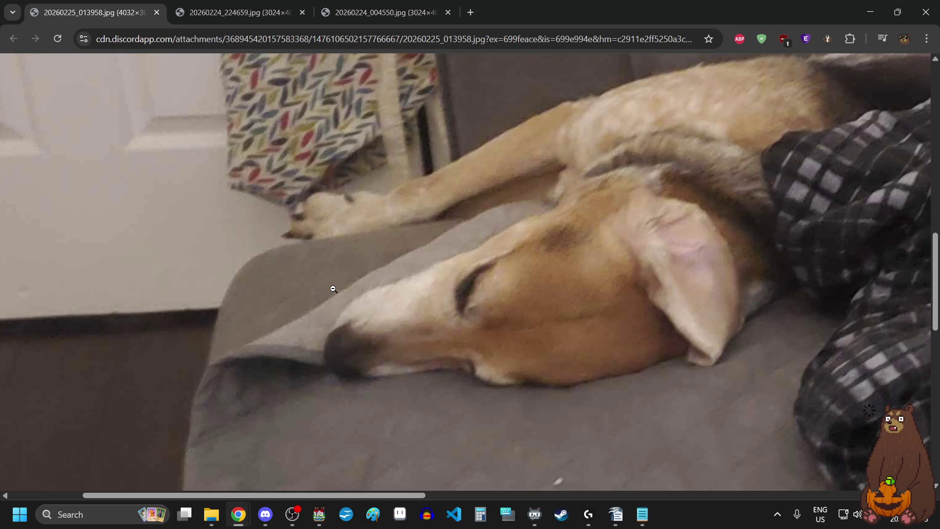
{"action": "left_click", "coordinate": [333, 288]}
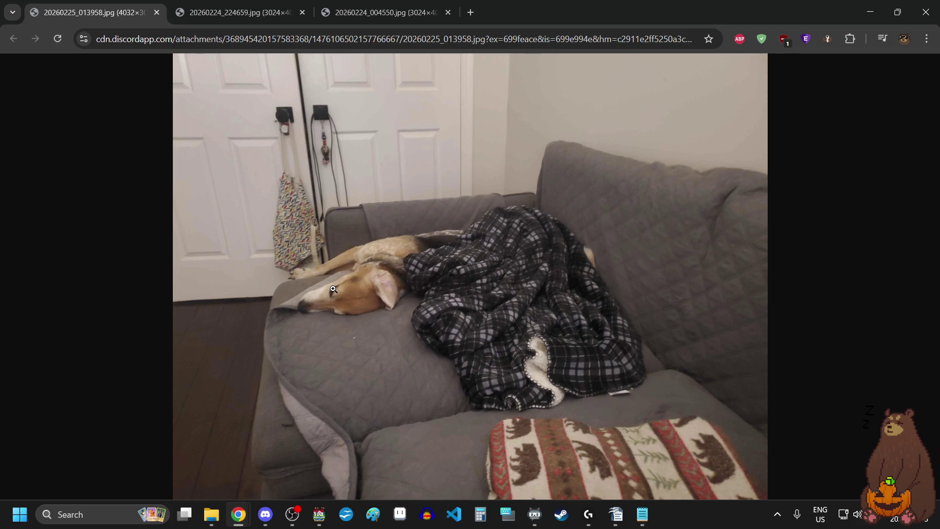
{"action": "left_click", "coordinate": [334, 289]}
{"action": "left_click", "coordinate": [334, 289]}
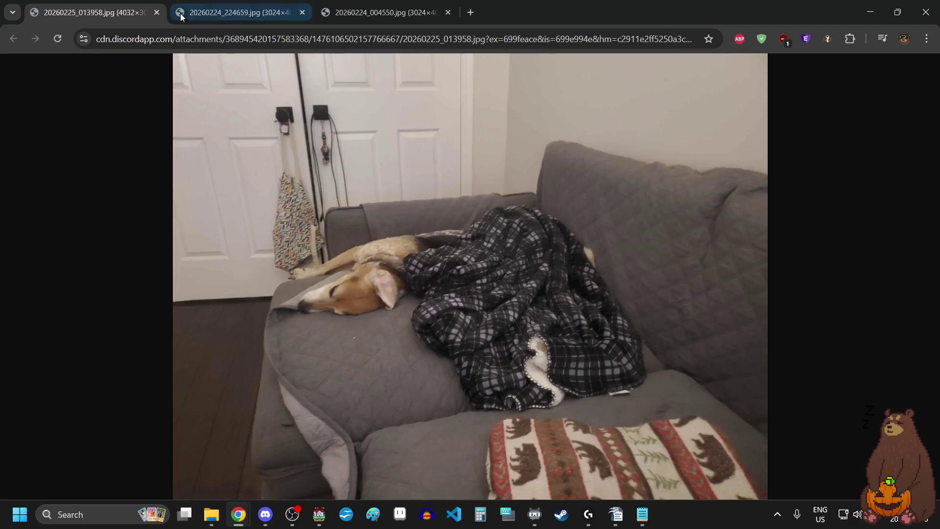
{"action": "left_click", "coordinate": [160, 13]}
{"action": "left_click", "coordinate": [160, 12]}
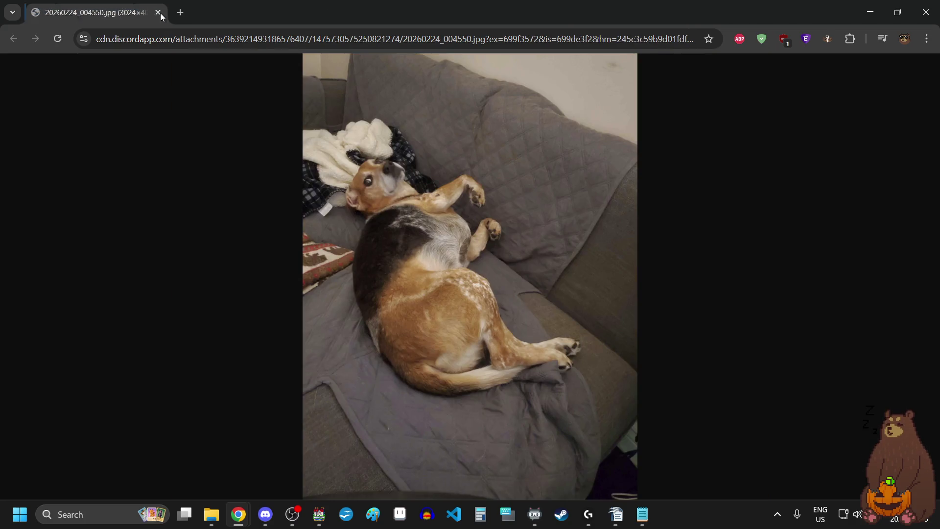
{"action": "left_click", "coordinate": [160, 13]}
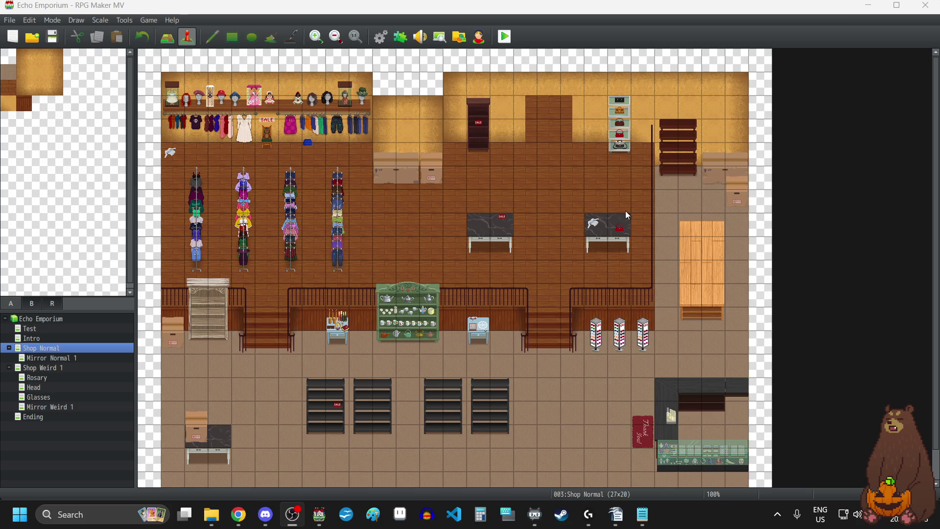
- Add an Autorun event EV001 on Shop Normal's tile (0,0) and reopen it in the Event Editor
{"action": "double_click", "coordinate": [150, 66]}
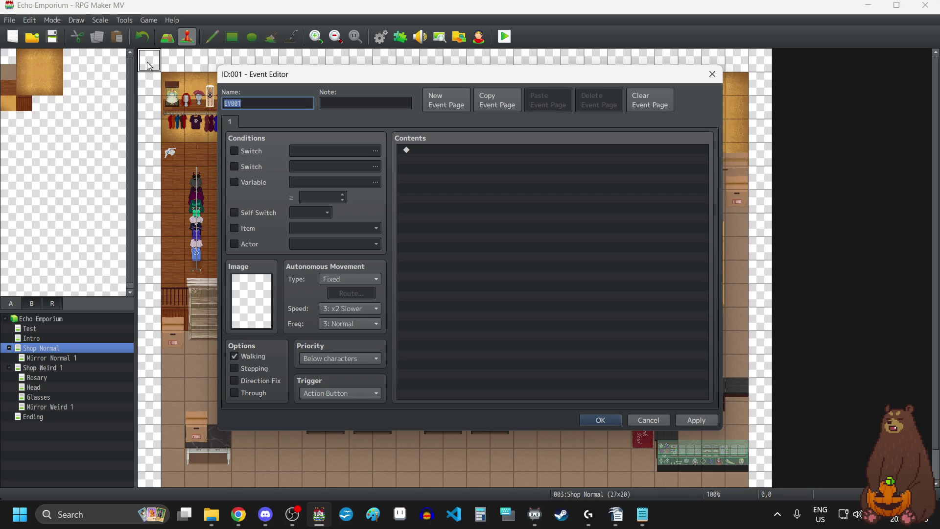
{"action": "left_click", "coordinate": [366, 397]}
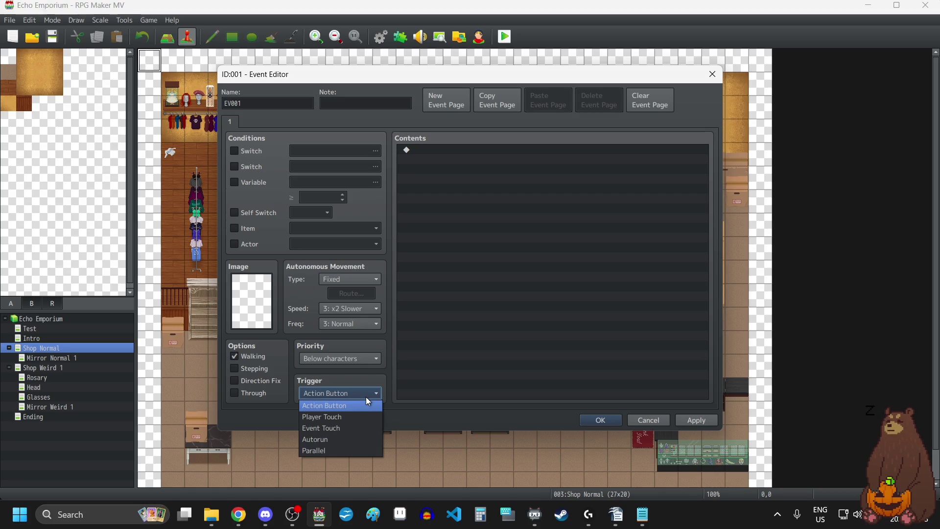
{"action": "left_click", "coordinate": [343, 445]}
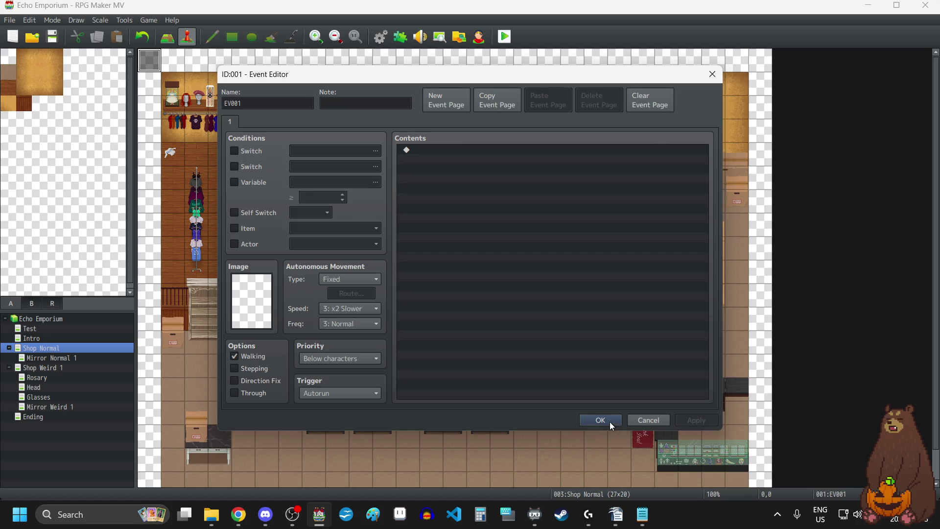
{"action": "left_click", "coordinate": [610, 422]}
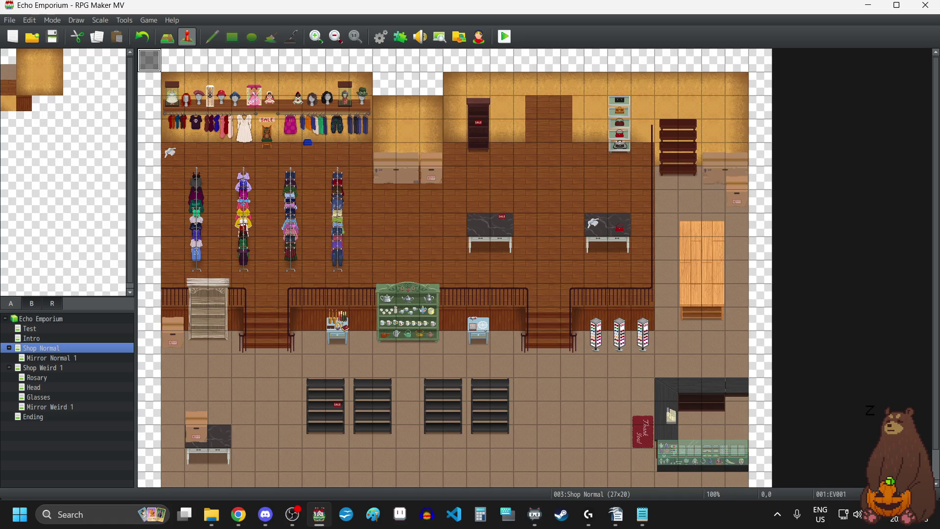
{"action": "key", "text": "alt+Tab"}
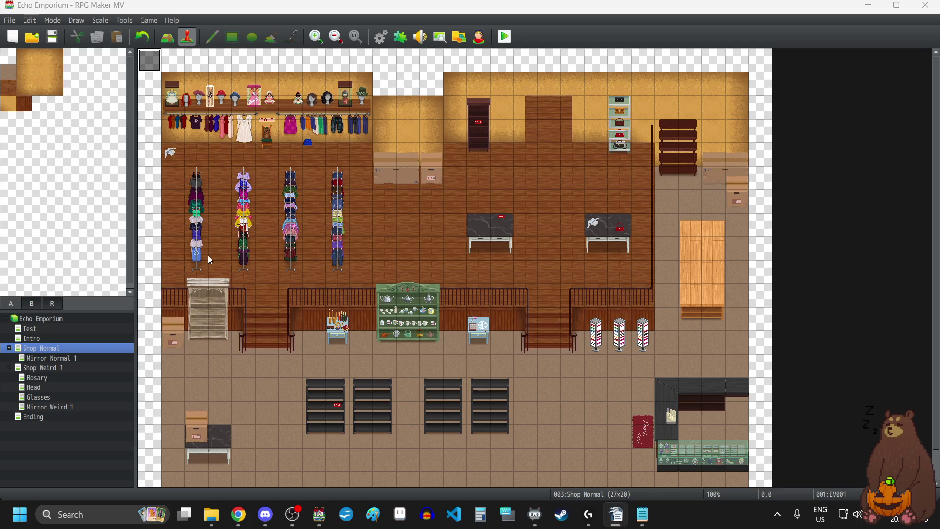
{"action": "double_click", "coordinate": [154, 66]}
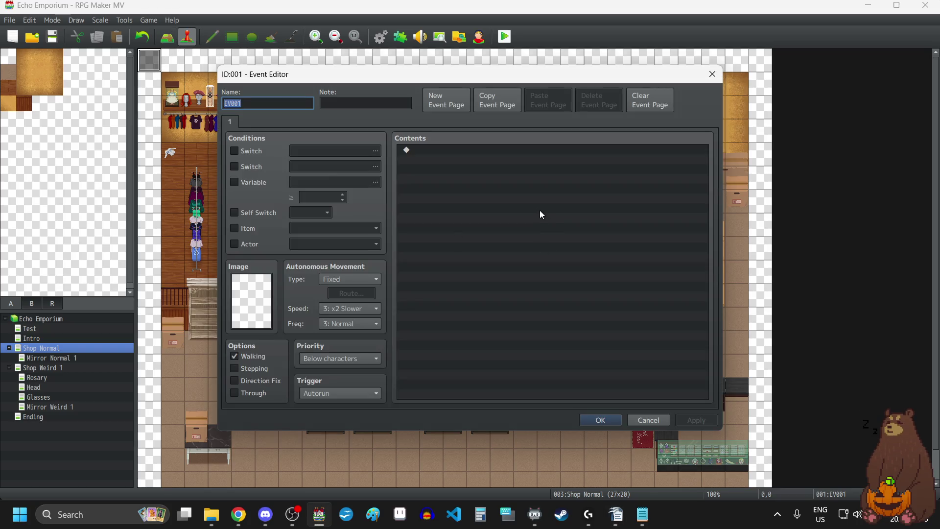
- Open Event Commands from EV001's contents list, reposition it, and show tab 2's movement, screen and audio commands
{"action": "double_click", "coordinate": [539, 210]}
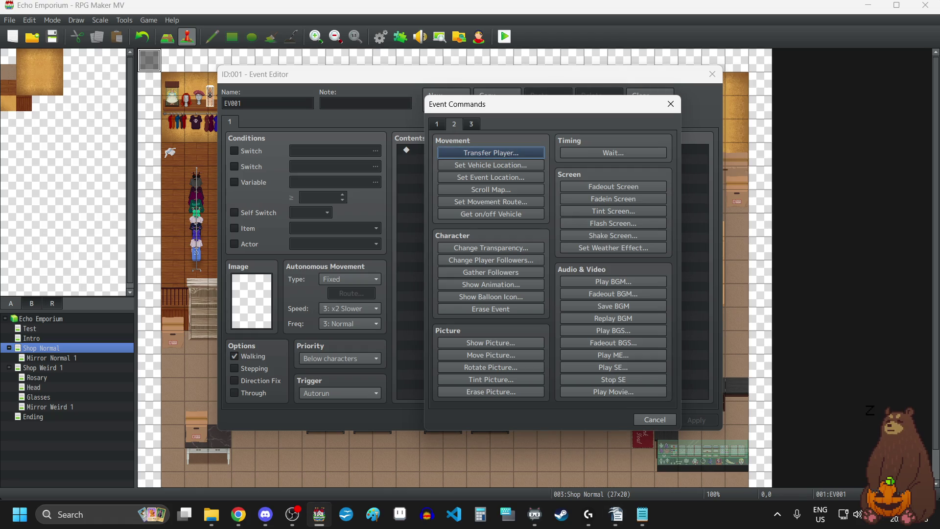
{"action": "key", "text": "alt+Tab"}
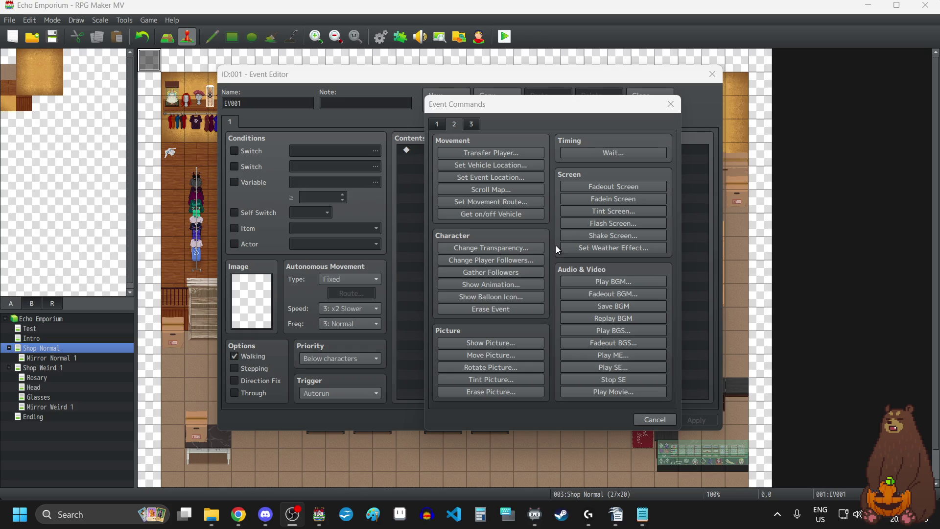
{"action": "left_click", "coordinate": [436, 124]}
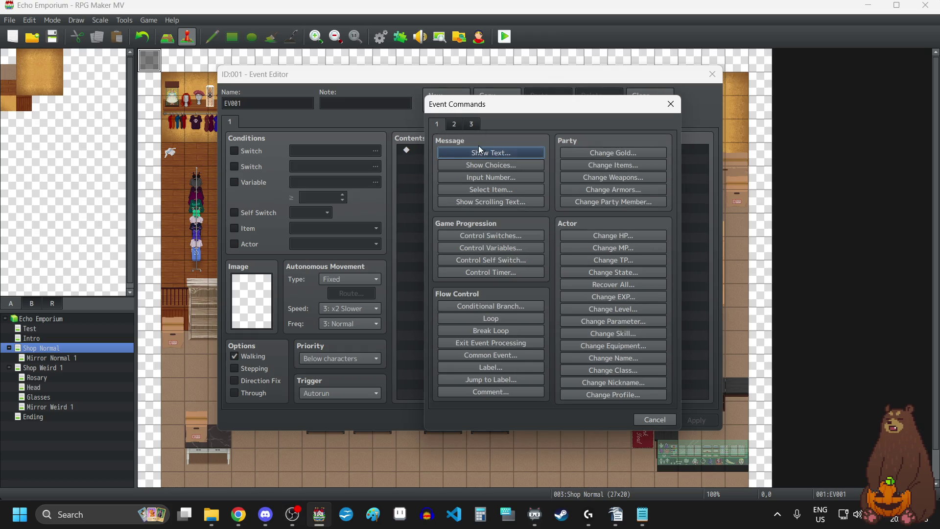
{"action": "mouse_move", "coordinate": [561, 107]}
{"action": "left_mouse_down"}
{"action": "mouse_move", "coordinate": [409, 392]}
{"action": "mouse_move", "coordinate": [547, 144]}
{"action": "mouse_move", "coordinate": [530, 95]}
{"action": "mouse_move", "coordinate": [546, 99]}
{"action": "left_mouse_up"}
{"action": "left_click", "coordinate": [440, 116]}
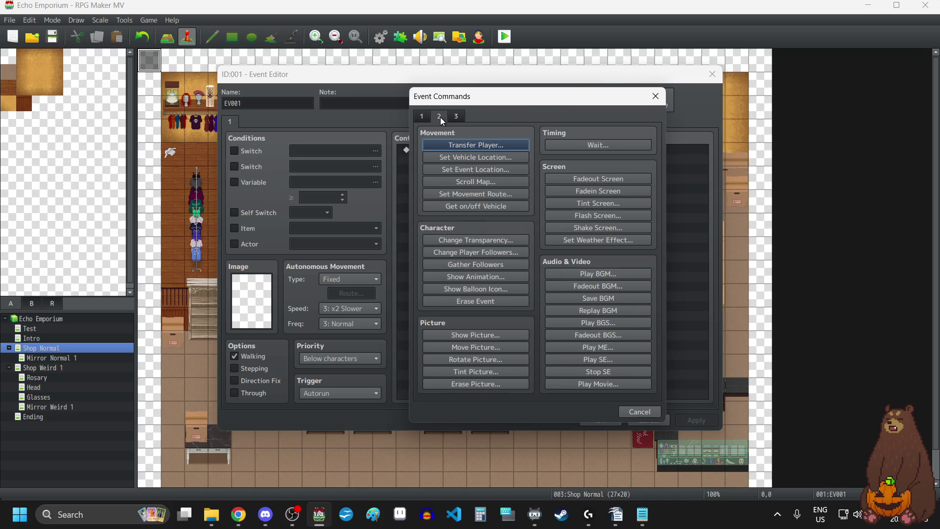
- Start a Play SE command and audition the Door1 through Door4 sound effects
{"action": "left_click", "coordinate": [597, 360]}
{"action": "scroll", "coordinate": [513, 236], "scroll_direction": "down", "scroll_amount": 15}
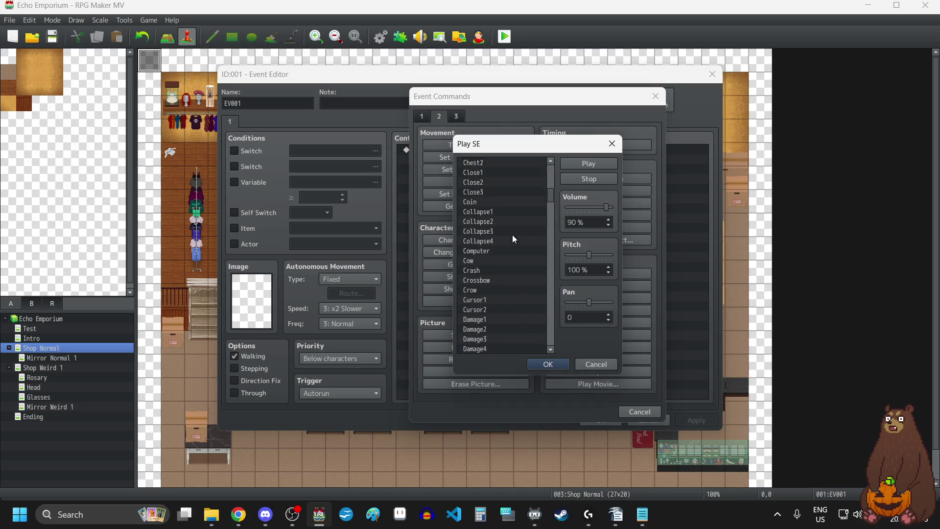
{"action": "scroll", "coordinate": [512, 233], "scroll_direction": "down", "scroll_amount": 3}
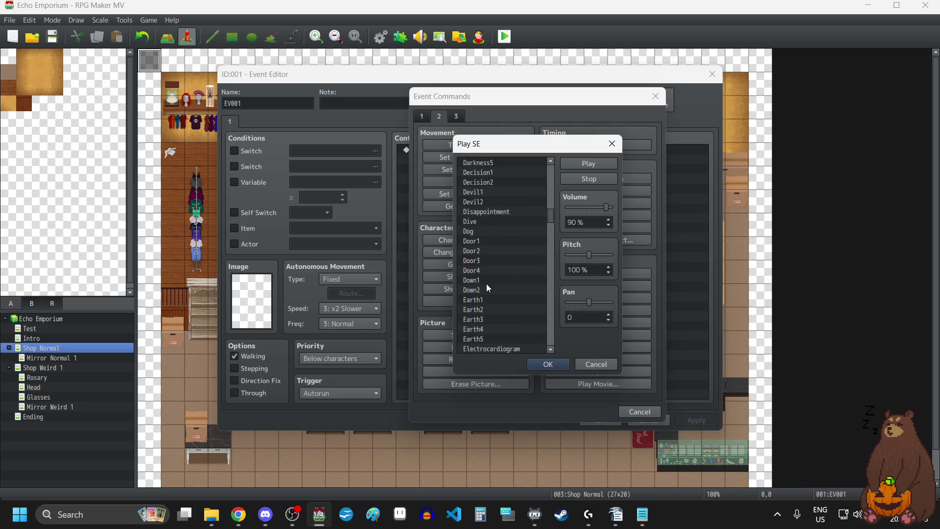
{"action": "left_click", "coordinate": [470, 241]}
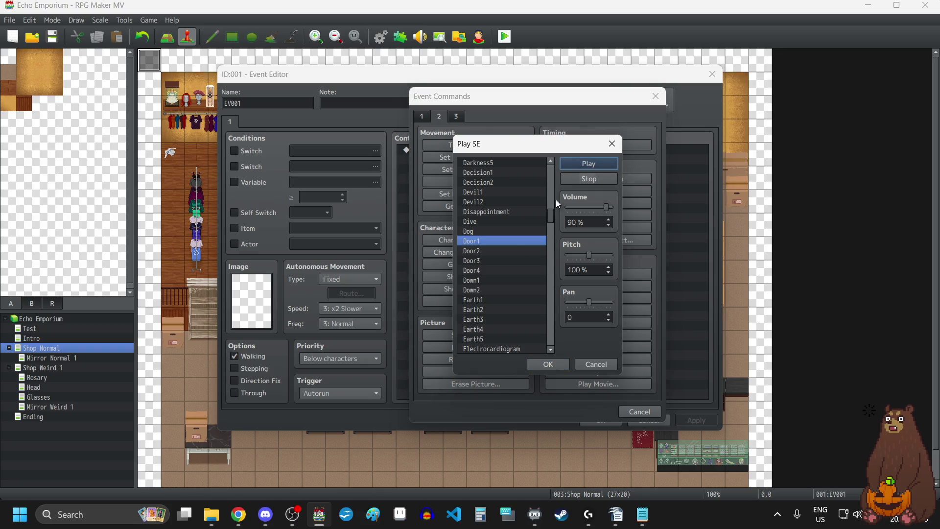
{"action": "left_click", "coordinate": [500, 251]}
{"action": "left_click", "coordinate": [592, 158]}
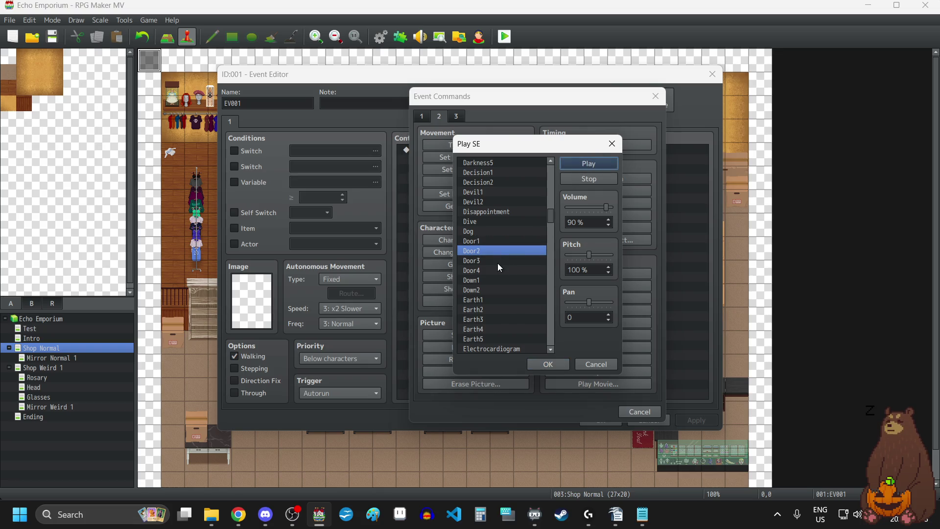
{"action": "left_click", "coordinate": [496, 261]}
{"action": "left_click", "coordinate": [590, 165]}
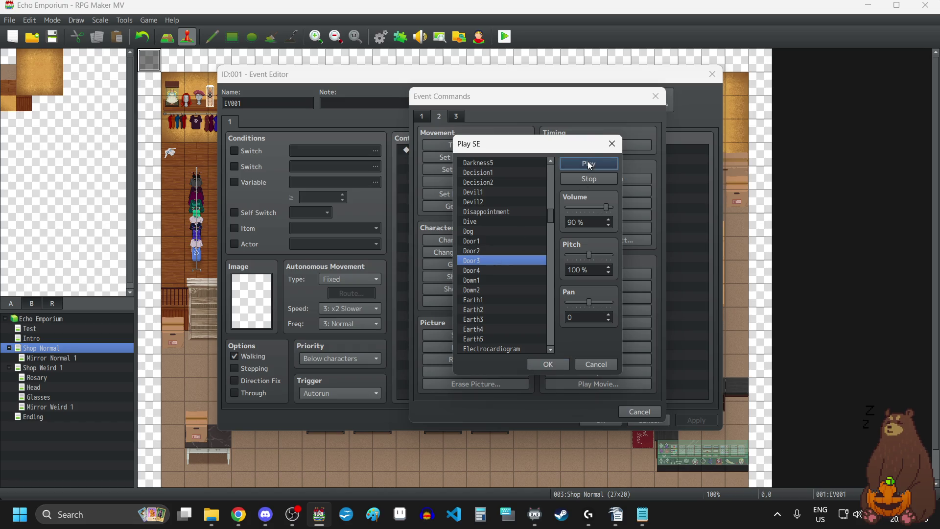
{"action": "left_click", "coordinate": [496, 271]}
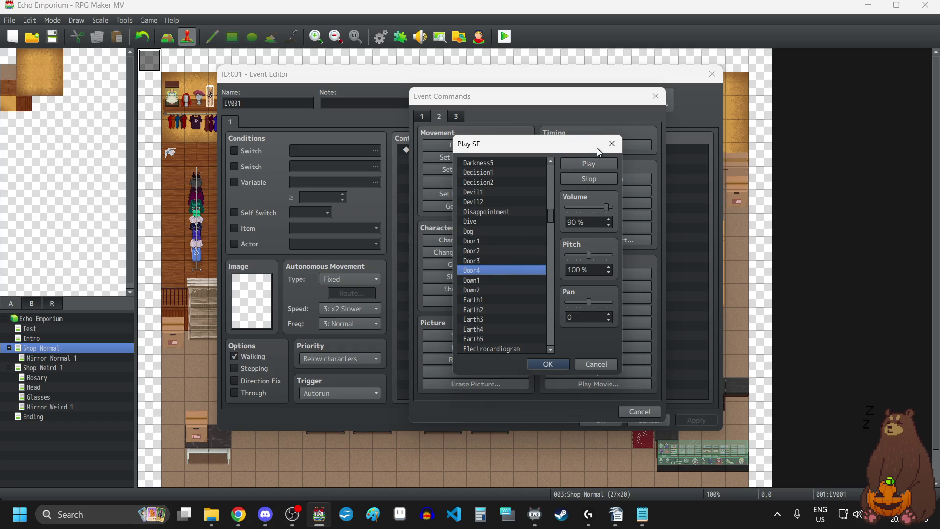
{"action": "left_click", "coordinate": [592, 164]}
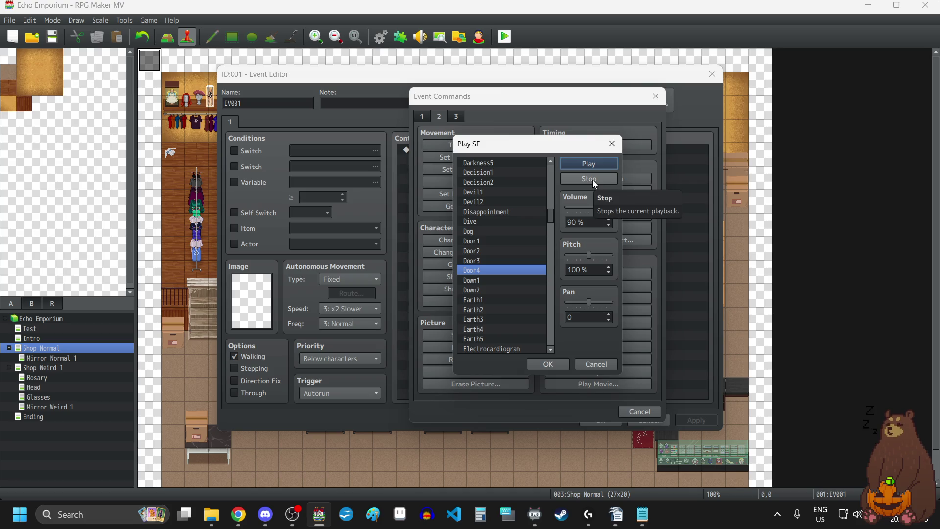
{"action": "left_click", "coordinate": [481, 242]}
{"action": "left_click", "coordinate": [584, 168]}
{"action": "left_click", "coordinate": [515, 250]}
{"action": "left_click", "coordinate": [592, 162]}
{"action": "left_click", "coordinate": [479, 241]}
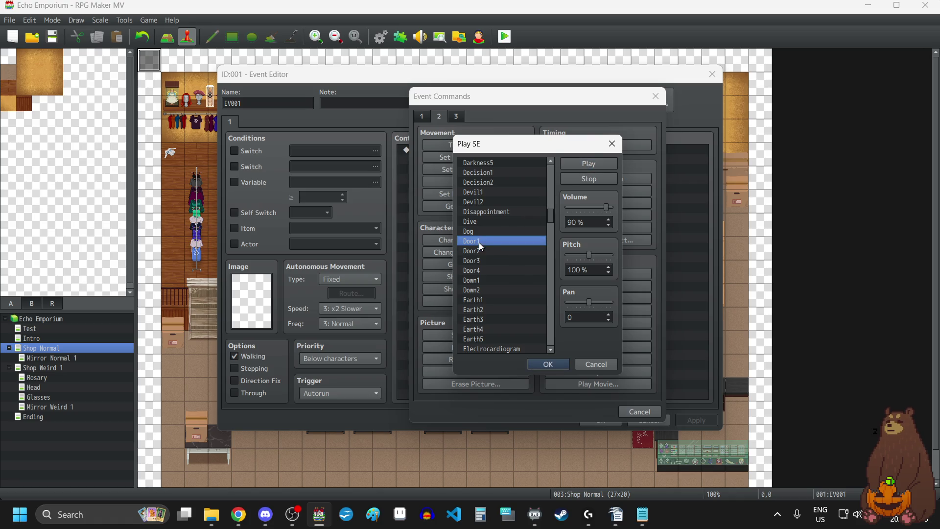
- Audition the Close1, Close2 and Close3 sounds and settle on Close1
{"action": "scroll", "coordinate": [517, 273], "scroll_direction": "up", "scroll_amount": 12}
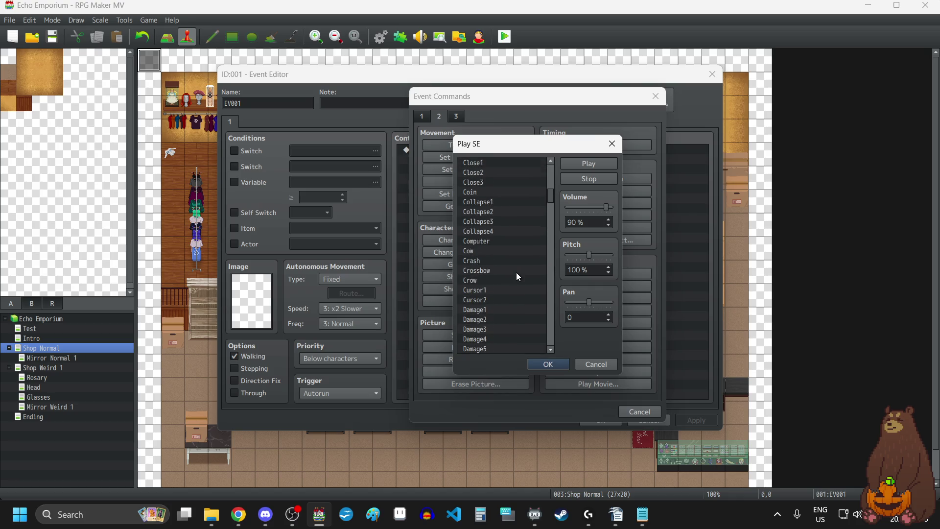
{"action": "scroll", "coordinate": [516, 272], "scroll_direction": "up", "scroll_amount": 1}
{"action": "left_click", "coordinate": [472, 270]}
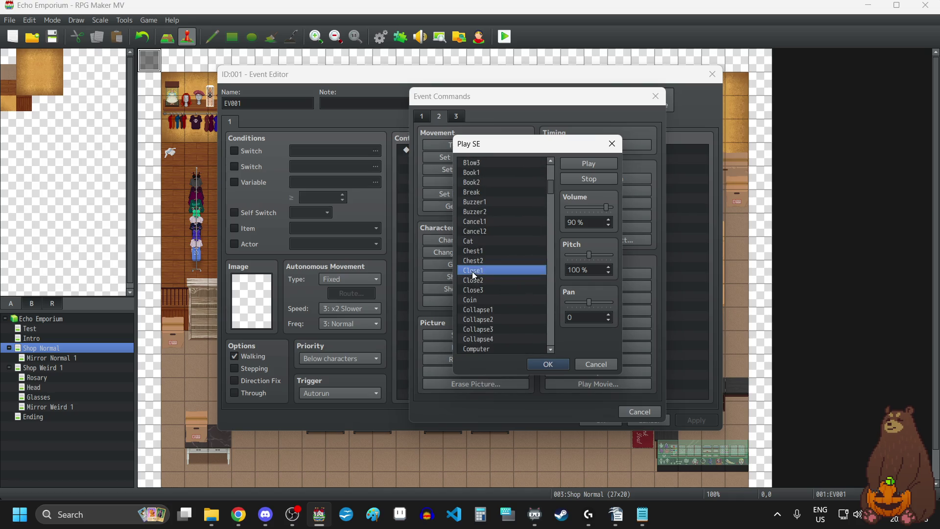
{"action": "left_click", "coordinate": [586, 168]}
{"action": "left_click", "coordinate": [485, 279]}
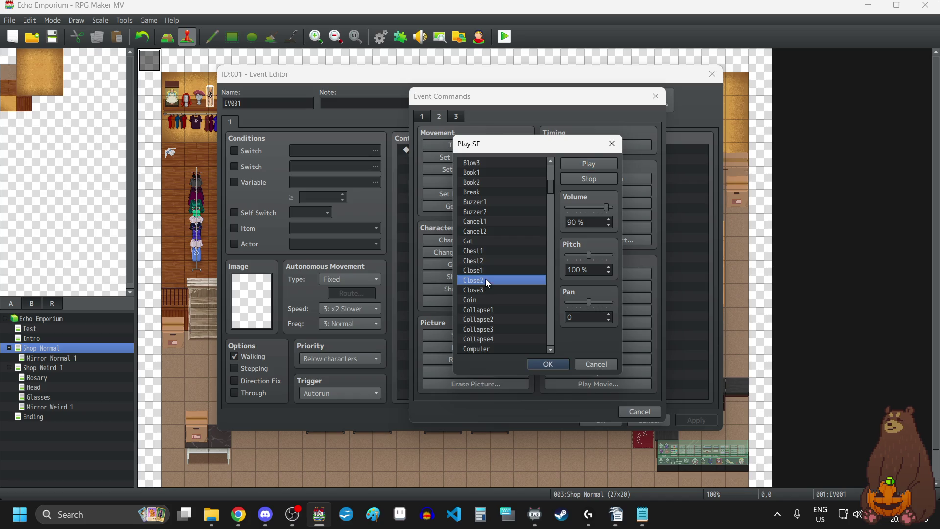
{"action": "left_click", "coordinate": [588, 163]}
{"action": "left_click", "coordinate": [495, 288]}
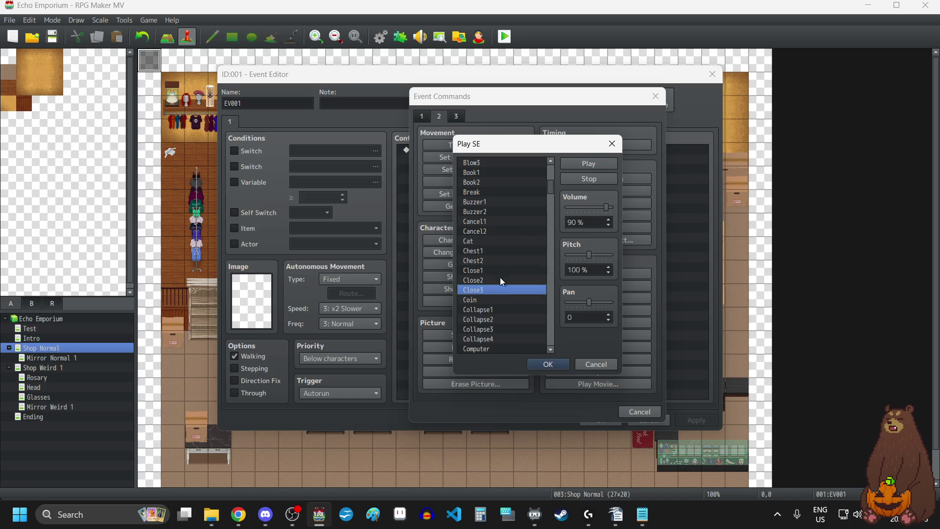
{"action": "left_click", "coordinate": [475, 272]}
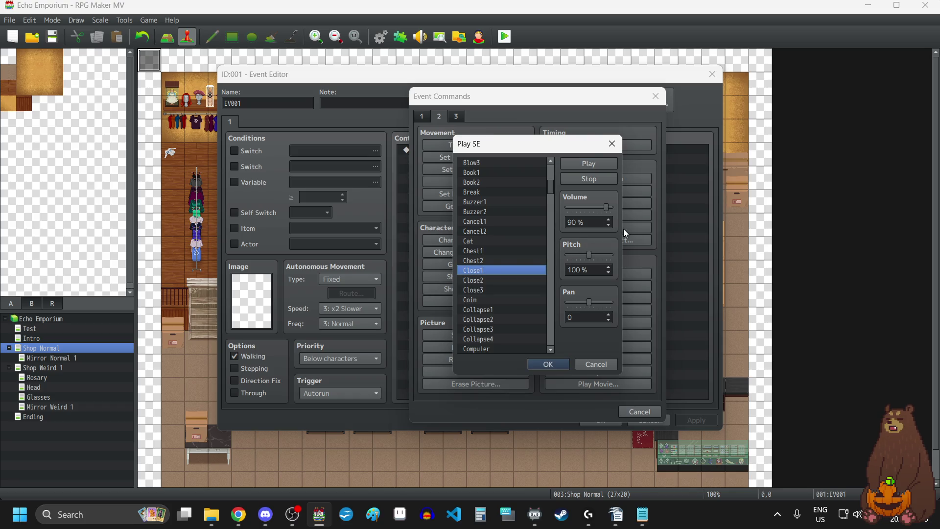
{"action": "left_click", "coordinate": [592, 163]}
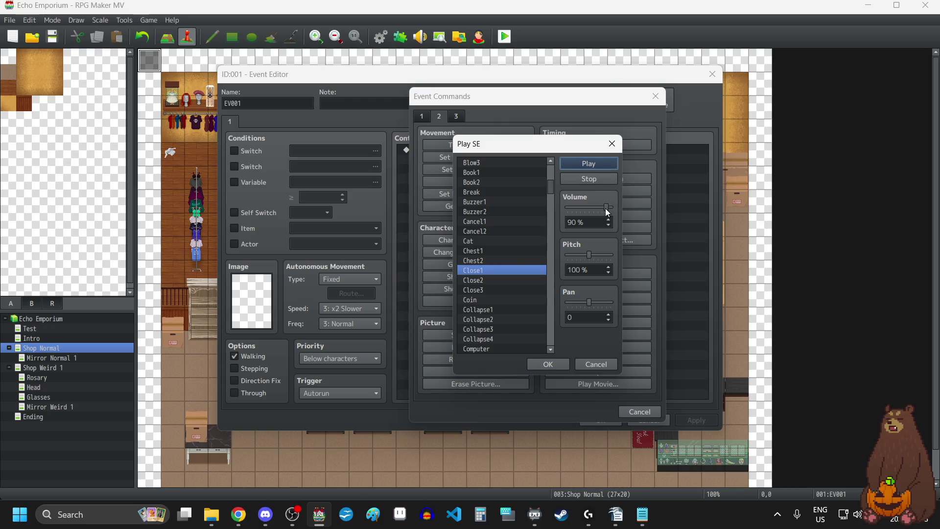
- Set Close1 to 140% pitch, 50% volume and pan 0, and add it
{"action": "left_click_drag", "start_coordinate": [590, 255], "coordinate": [606, 256]}
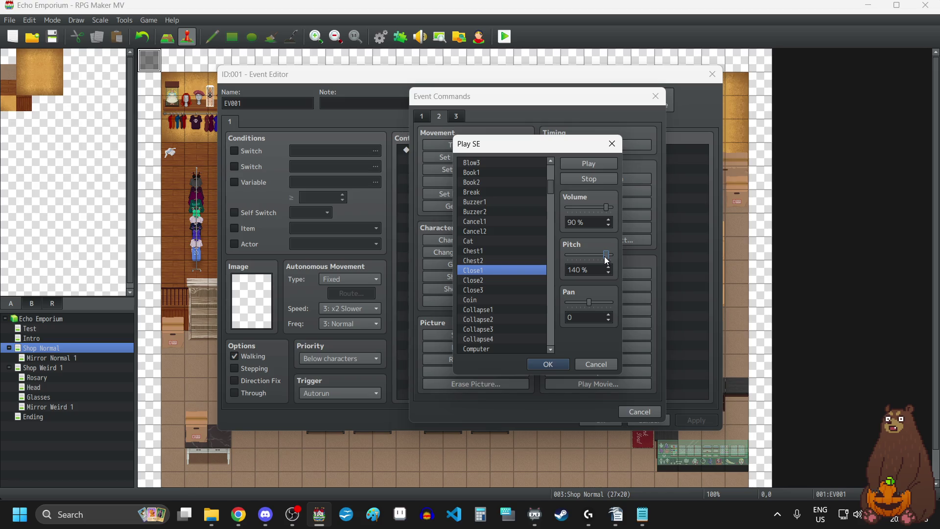
{"action": "left_click", "coordinate": [609, 274]}
{"action": "mouse_move", "coordinate": [606, 207]}
{"action": "left_mouse_down"}
{"action": "mouse_move", "coordinate": [580, 209]}
{"action": "mouse_move", "coordinate": [588, 212]}
{"action": "left_mouse_up"}
{"action": "left_click", "coordinate": [553, 363]}
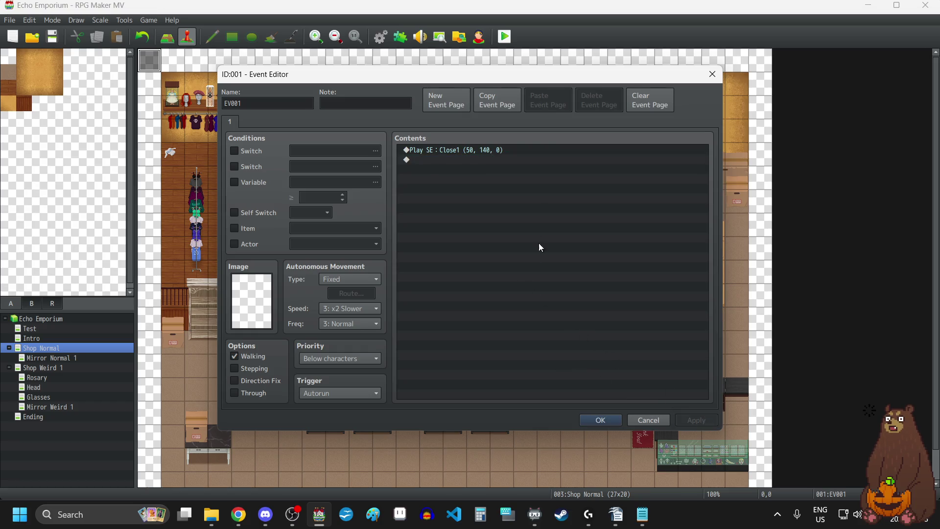
{"action": "right_click", "coordinate": [499, 154]}
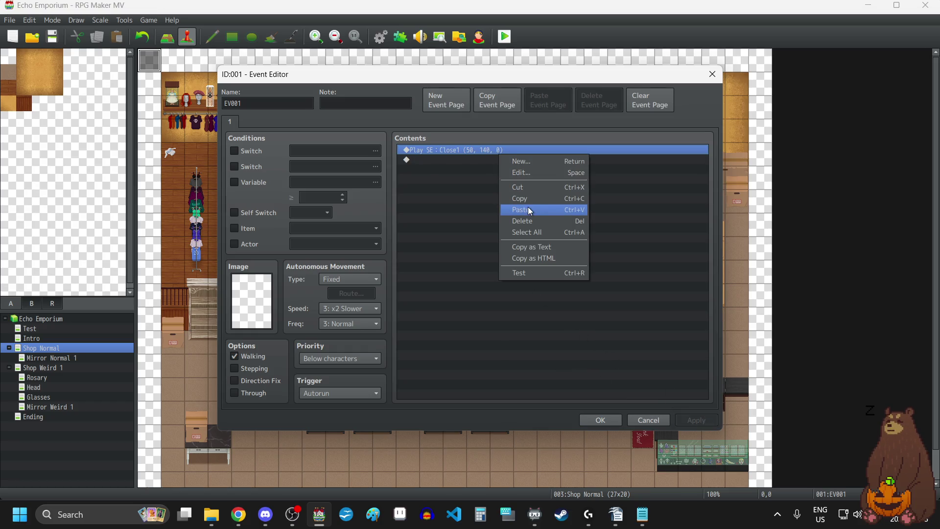
{"action": "left_click", "coordinate": [528, 172]}
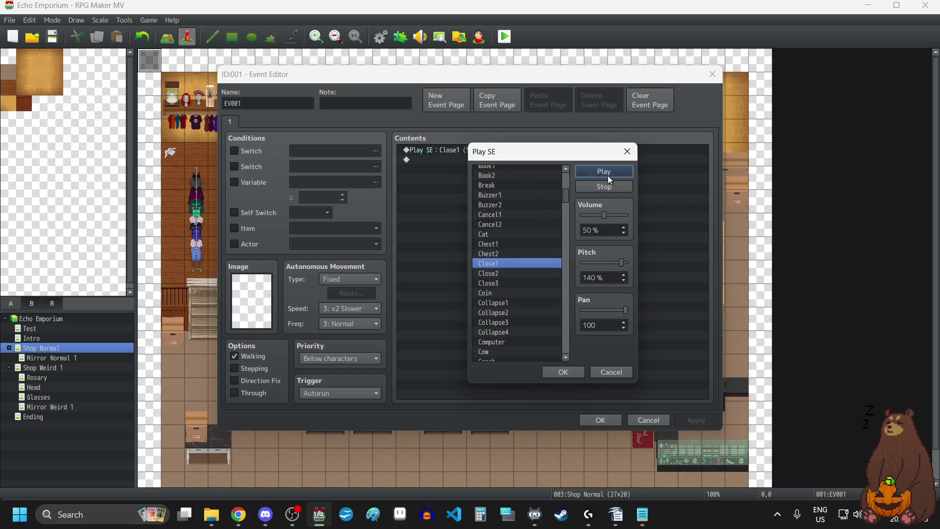
{"action": "left_click_drag", "start_coordinate": [626, 310], "coordinate": [570, 314]}
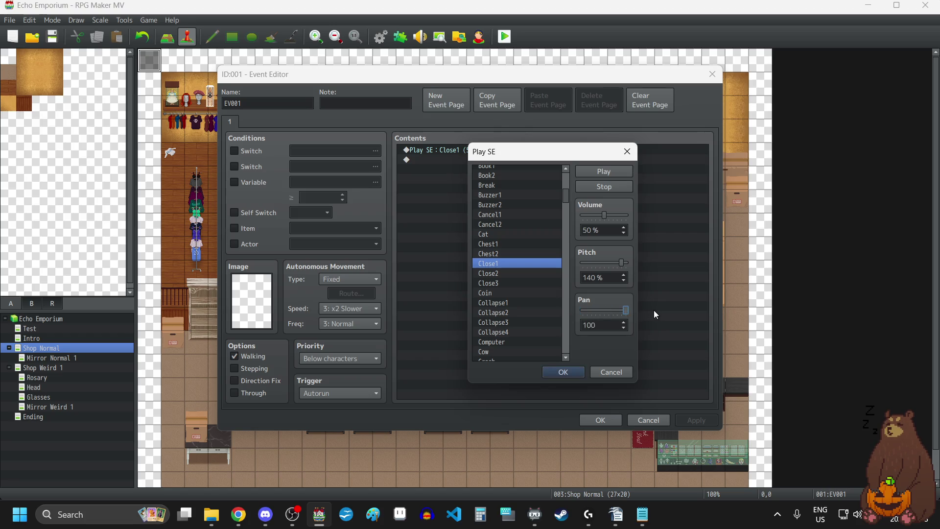
{"action": "left_click", "coordinate": [597, 173]}
{"action": "left_click", "coordinate": [605, 309]}
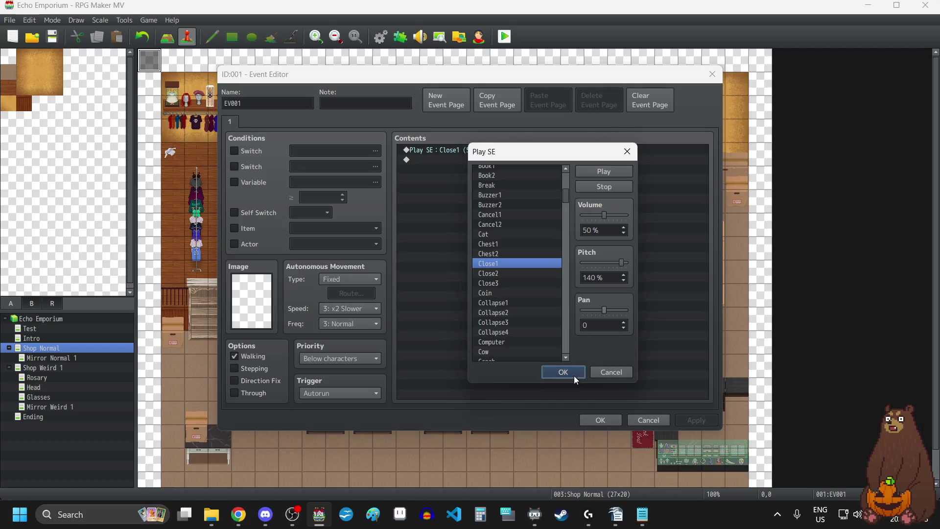
{"action": "left_click", "coordinate": [563, 372]}
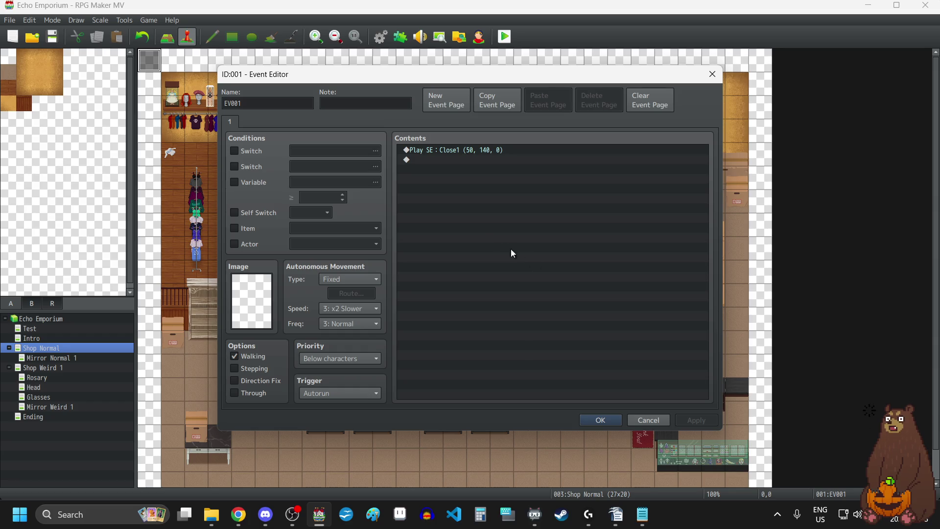
- Add a Wait command of 30 frames to the event
{"action": "left_click", "coordinate": [479, 231]}
{"action": "double_click", "coordinate": [459, 160]}
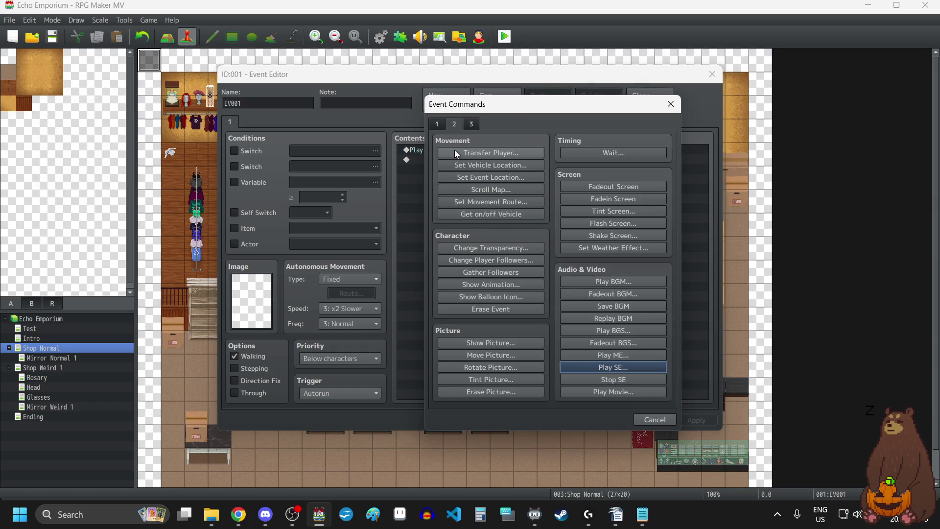
{"action": "left_click", "coordinate": [605, 153]}
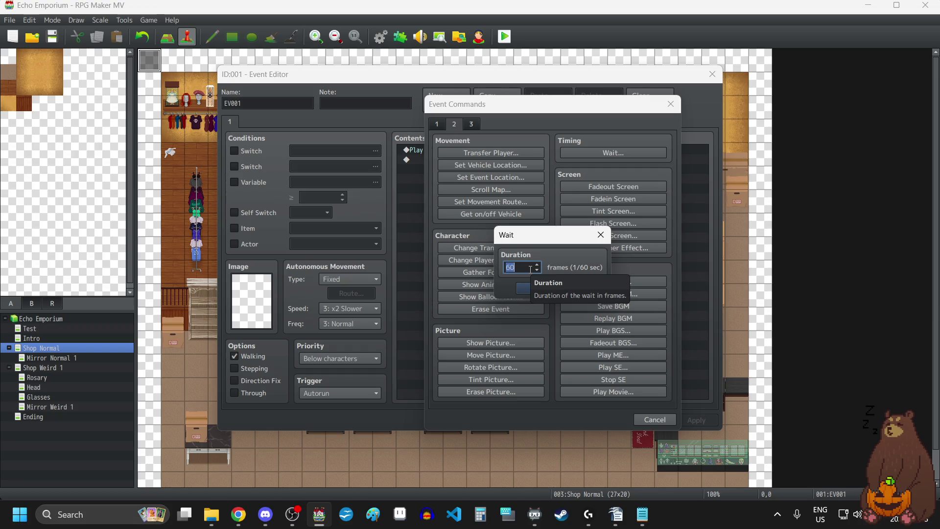
{"action": "type", "text": "3"}
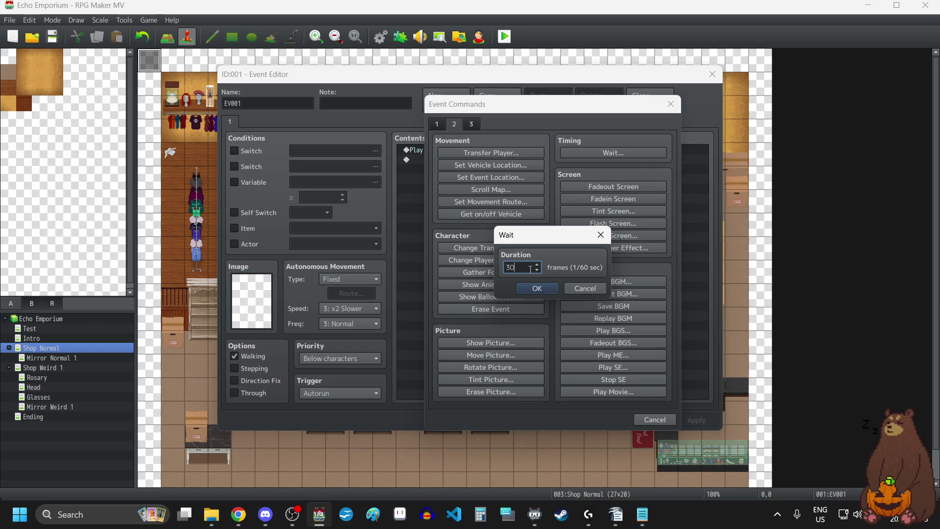
{"action": "left_click", "coordinate": [527, 286]}
- Add a second Wait, change it to 60 frames, and bring up the message commands
{"action": "left_click", "coordinate": [477, 182]}
{"action": "double_click", "coordinate": [478, 184]}
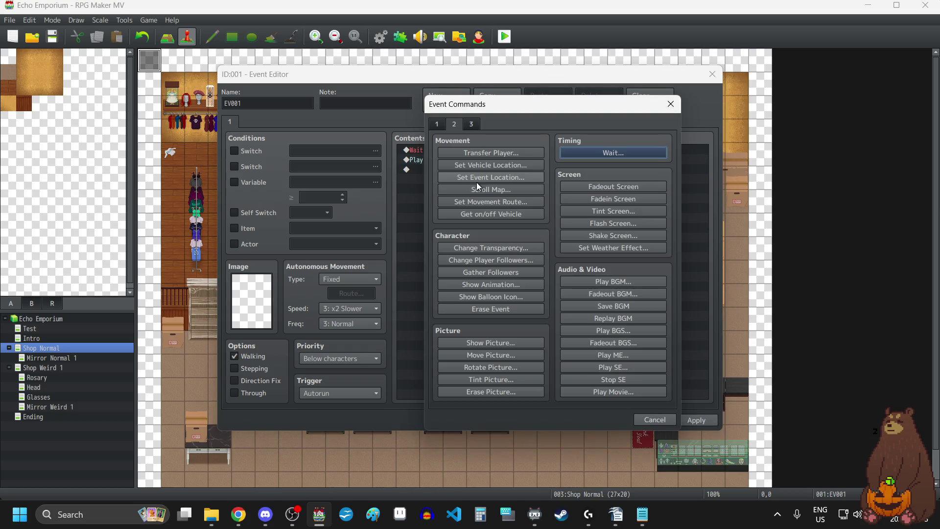
{"action": "left_click", "coordinate": [638, 154]}
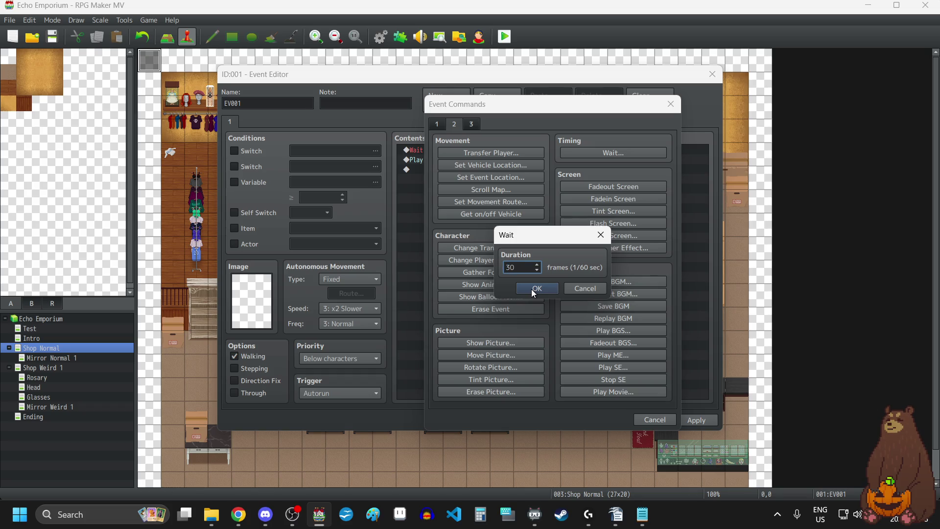
{"action": "left_click", "coordinate": [532, 290]}
{"action": "double_click", "coordinate": [458, 170]}
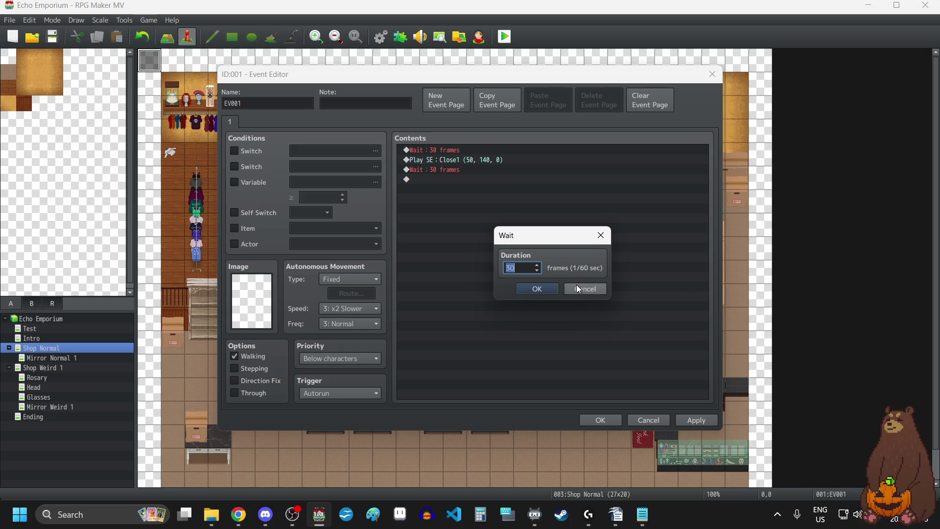
{"action": "type", "text": "60"}
{"action": "left_click", "coordinate": [544, 291]}
{"action": "double_click", "coordinate": [527, 248]}
{"action": "left_click", "coordinate": [433, 122]}
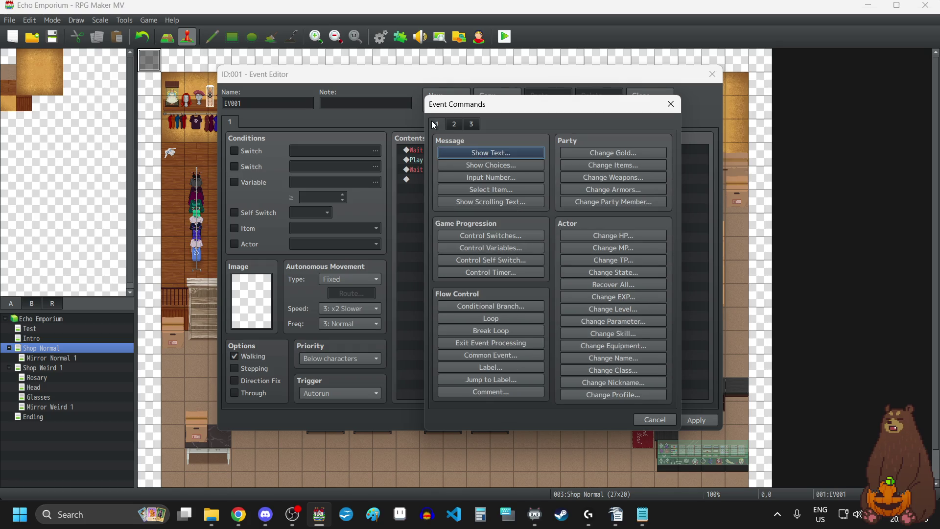
- Set up an empty Show Text message: try Dim, then keep Window background at Bottom
{"action": "left_click", "coordinate": [490, 155]}
{"action": "left_click", "coordinate": [517, 293]}
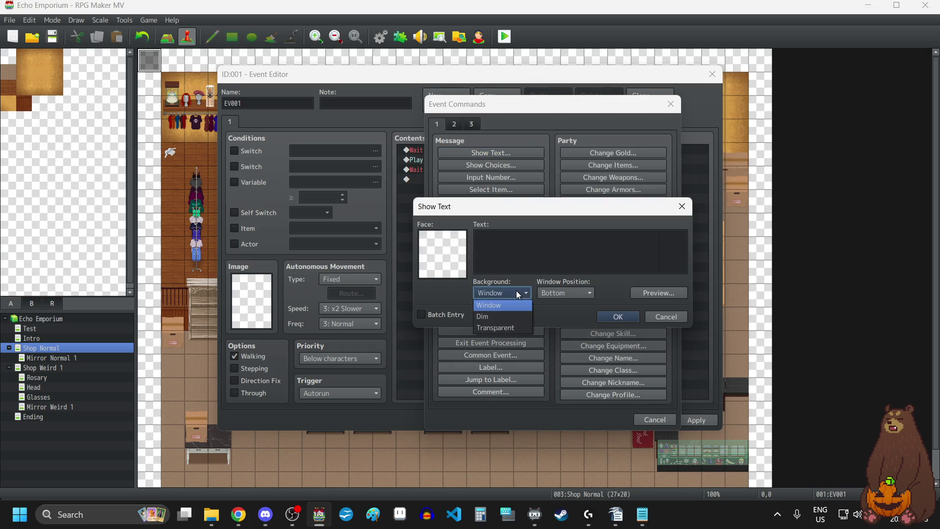
{"action": "left_click", "coordinate": [511, 316]}
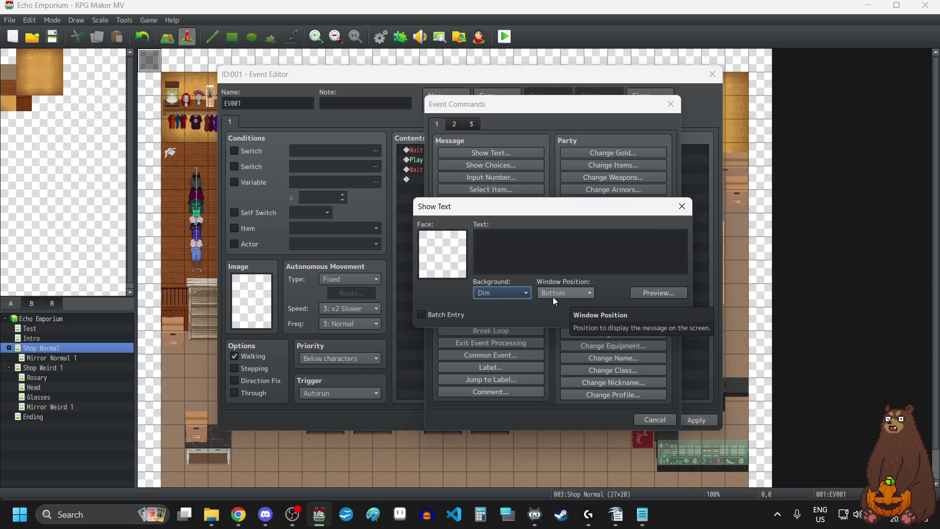
{"action": "left_click", "coordinate": [508, 294]}
{"action": "left_click", "coordinate": [500, 306]}
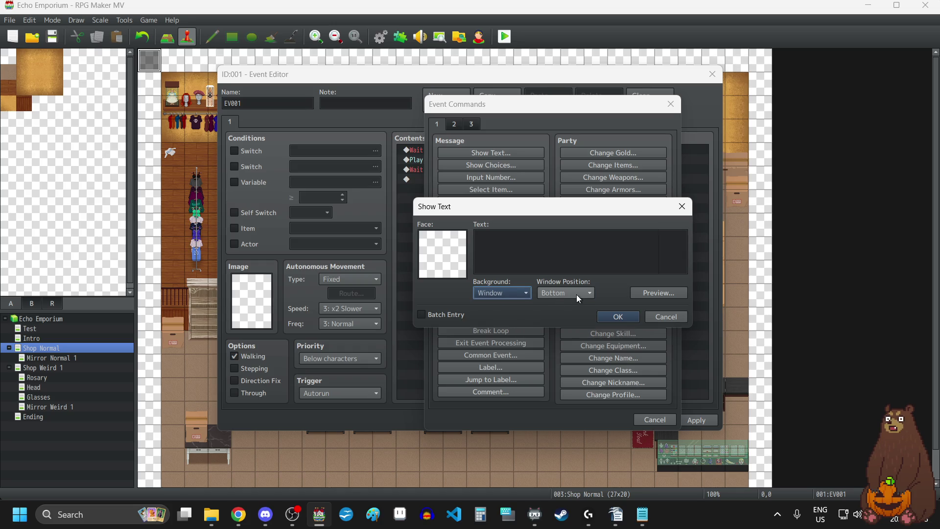
{"action": "left_click", "coordinate": [577, 294]}
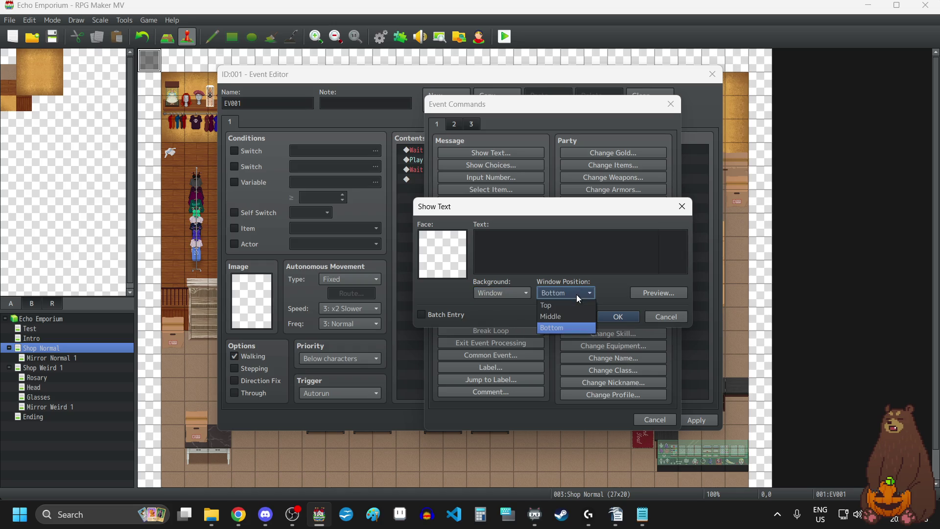
{"action": "left_click", "coordinate": [562, 327]}
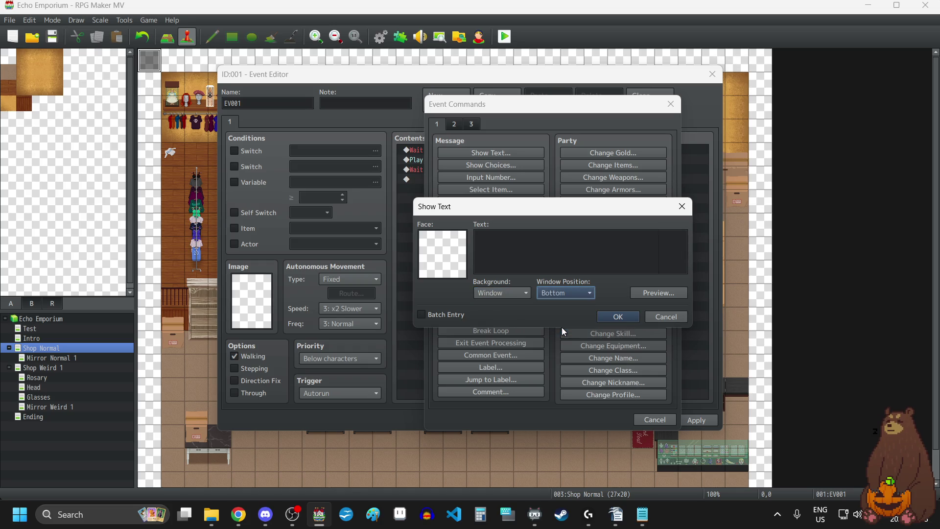
- Confirm the text message, save the event, and open the Plugin Manager
{"action": "left_click", "coordinate": [630, 322]}
{"action": "left_click", "coordinate": [709, 422]}
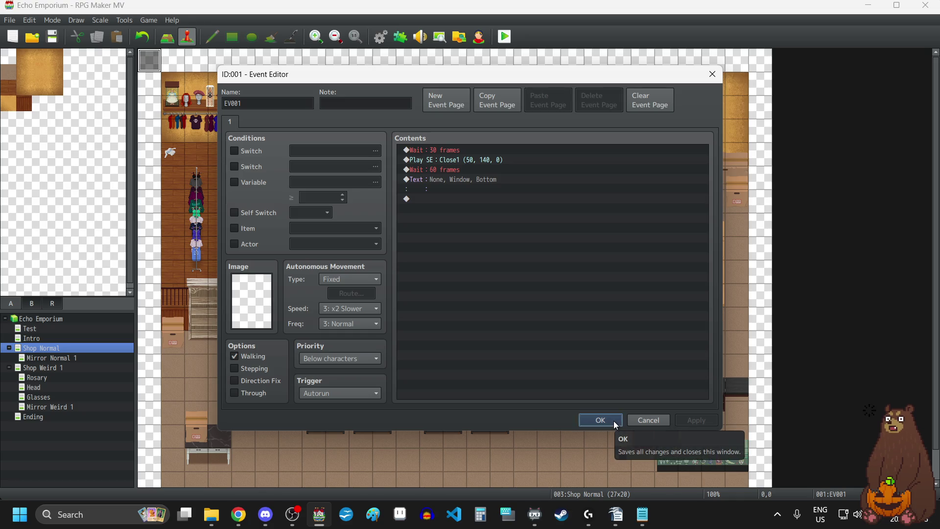
{"action": "left_click", "coordinate": [613, 421]}
{"action": "left_click", "coordinate": [401, 37]}
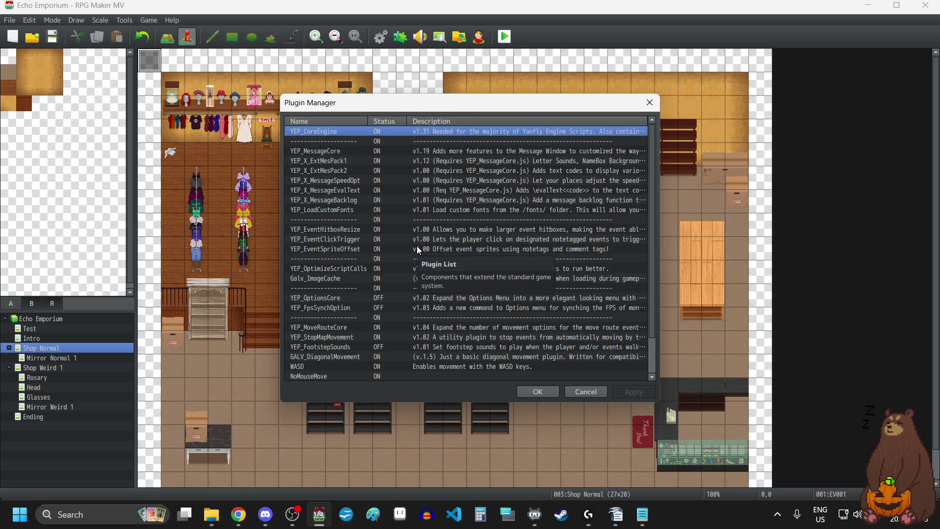
- Look up the \nd<x> dimmed name box code in YEP_X_ExtMesPack1's help, then close Plugin Manager
{"action": "double_click", "coordinate": [347, 165]}
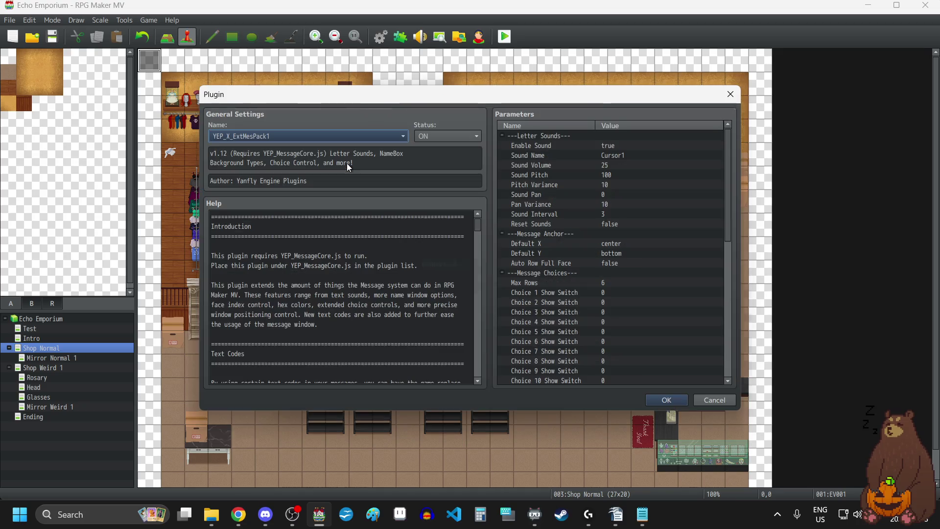
{"action": "scroll", "coordinate": [374, 300], "scroll_direction": "down", "scroll_amount": 4}
{"action": "scroll", "coordinate": [374, 299], "scroll_direction": "down", "scroll_amount": 5}
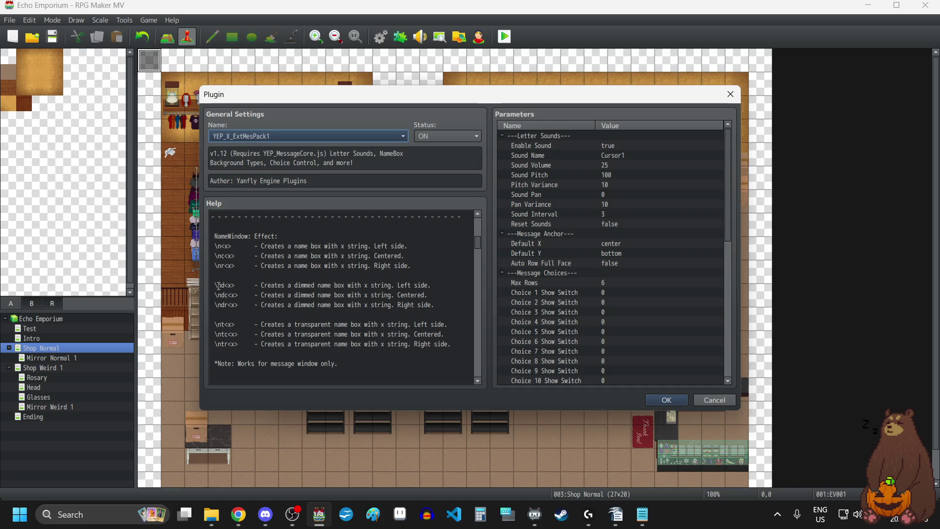
{"action": "left_click_drag", "start_coordinate": [239, 285], "coordinate": [215, 289]}
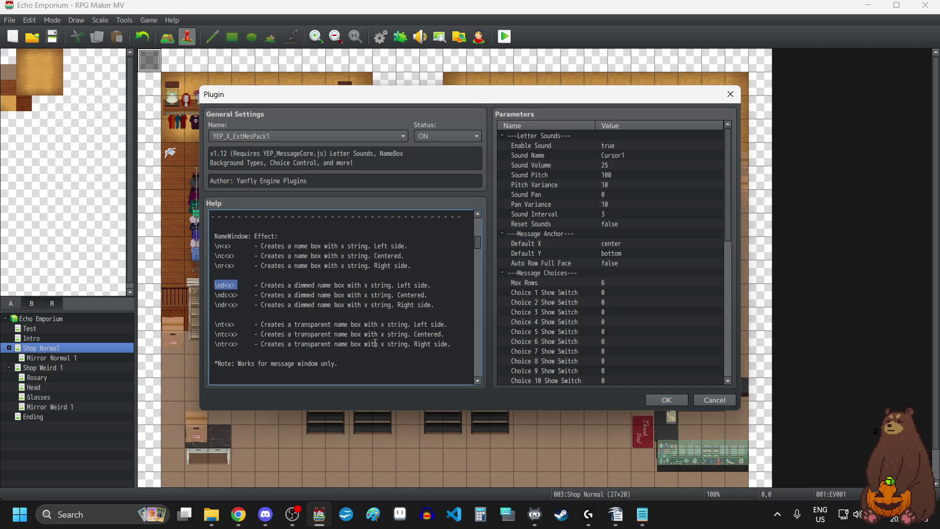
{"action": "left_click", "coordinate": [731, 94]}
{"action": "left_click", "coordinate": [646, 109]}
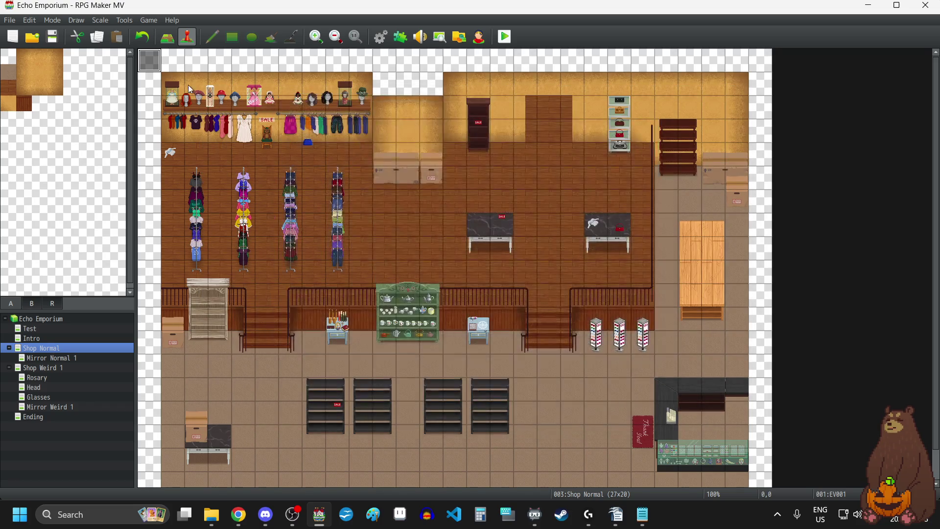
- Change the shop event's Show Text message to \nd<???>, save the event, and open the Test map
{"action": "double_click", "coordinate": [149, 57]}
{"action": "left_click", "coordinate": [518, 273]}
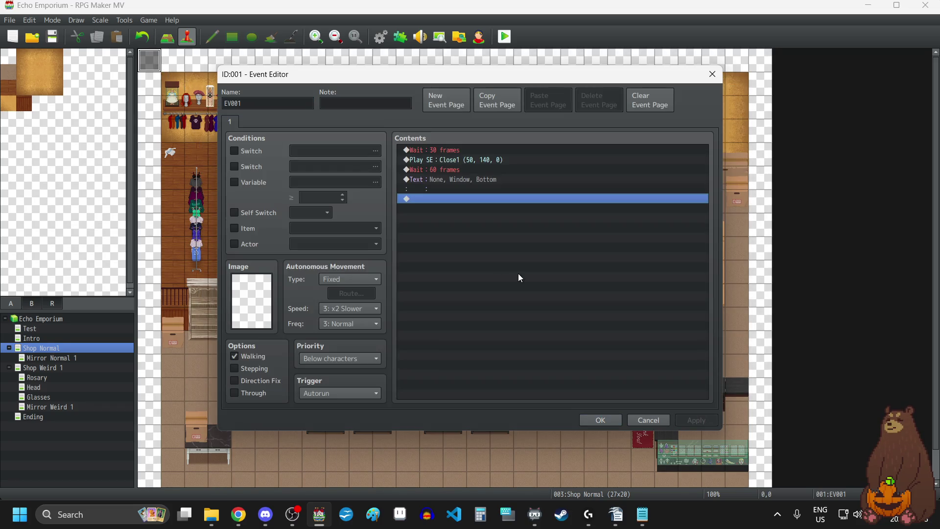
{"action": "left_click", "coordinate": [447, 189]}
{"action": "key", "text": "Insert"}
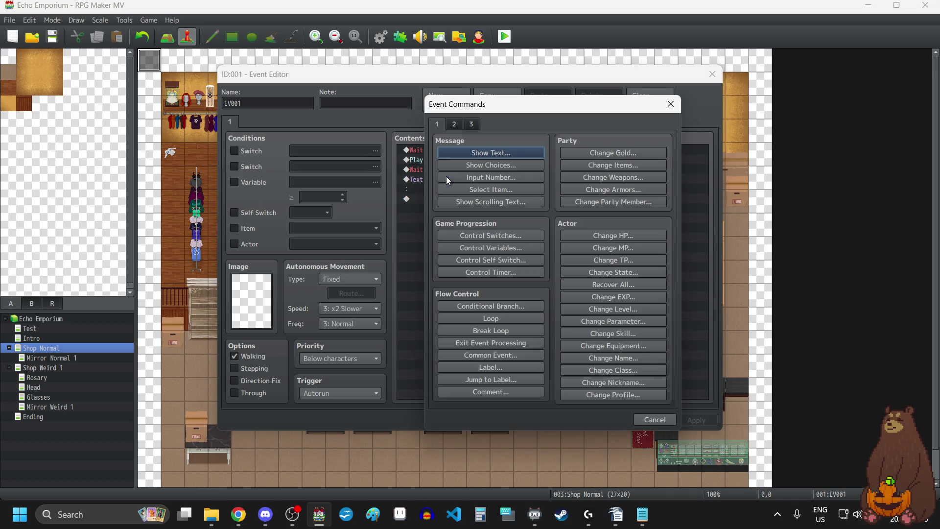
{"action": "left_click", "coordinate": [674, 101]}
{"action": "key", "text": "Return"}
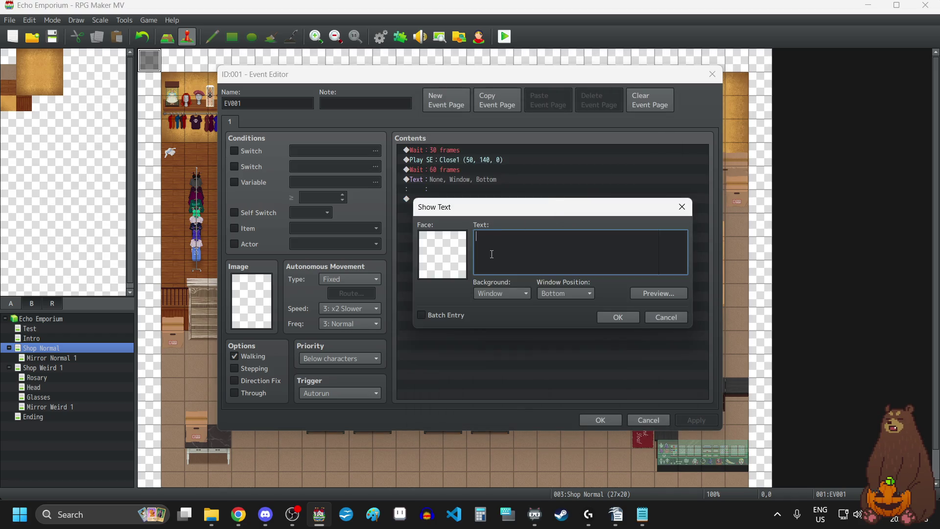
{"action": "type", "text": "d<x>"}
{"action": "type", "text": "???>"}
{"action": "left_click", "coordinate": [604, 317]}
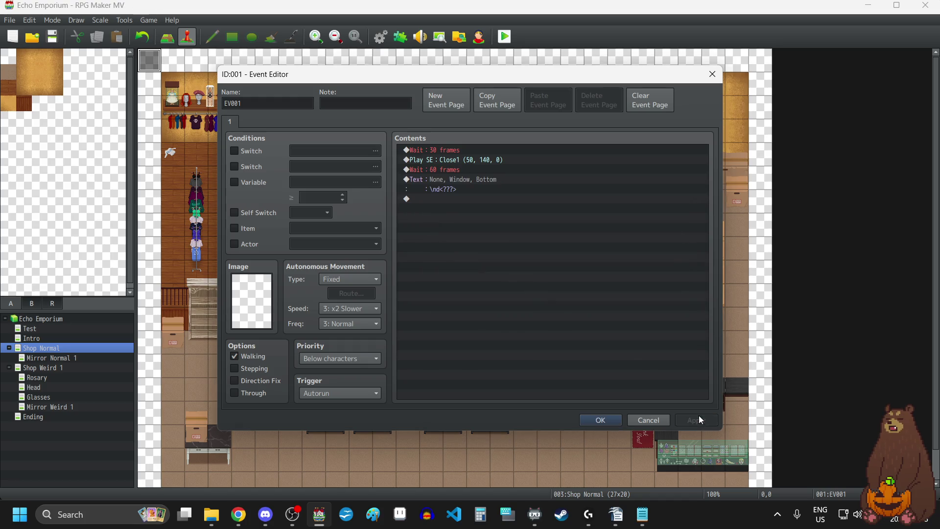
{"action": "left_click", "coordinate": [600, 420]}
{"action": "left_click", "coordinate": [34, 330]}
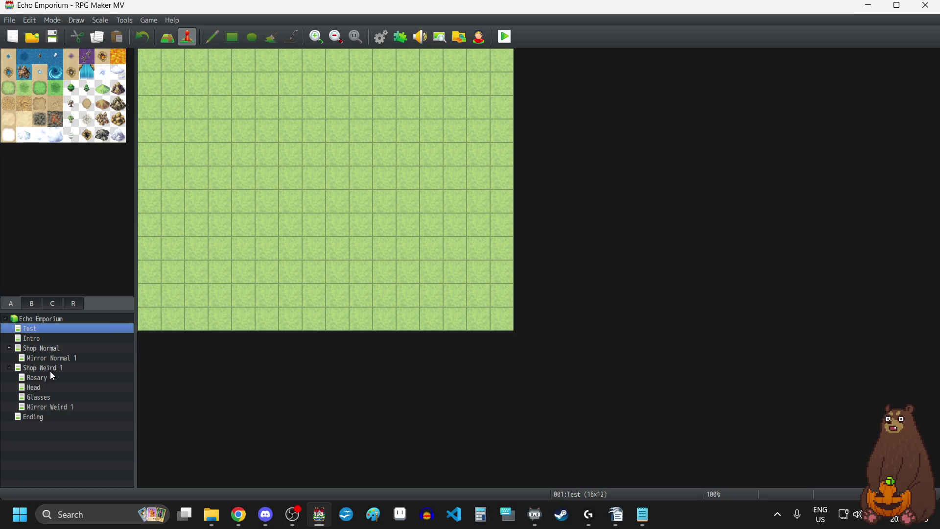
- Create an event on the Test map's top-left tile with a Window-background Show Text command
{"action": "left_click", "coordinate": [33, 378]}
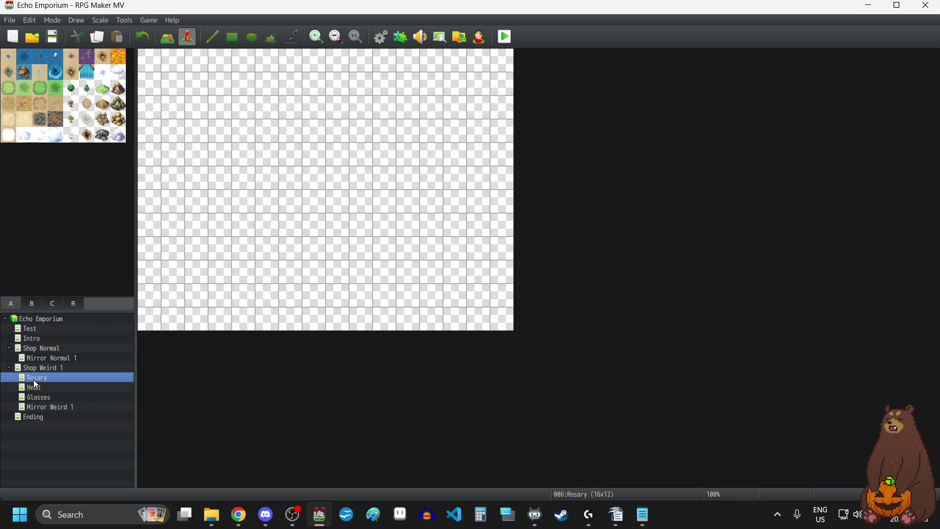
{"action": "left_click", "coordinate": [34, 332]}
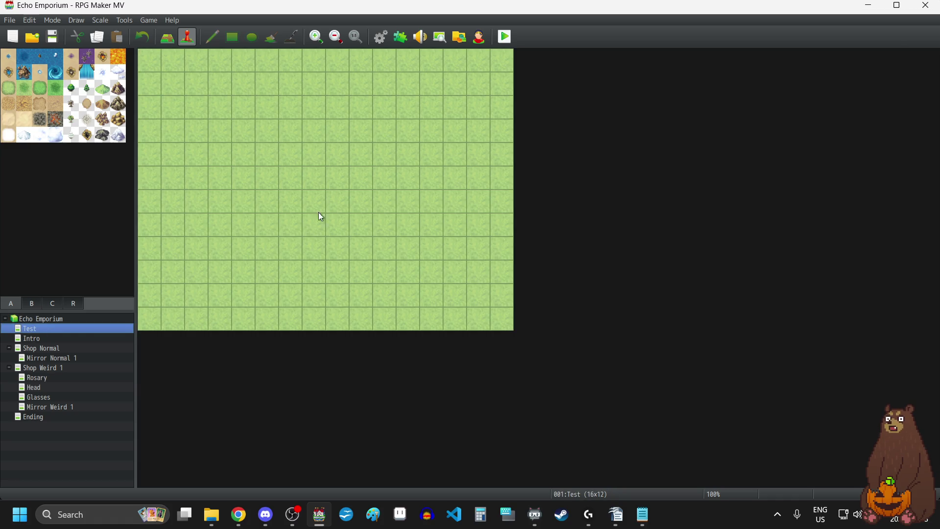
{"action": "double_click", "coordinate": [173, 60]}
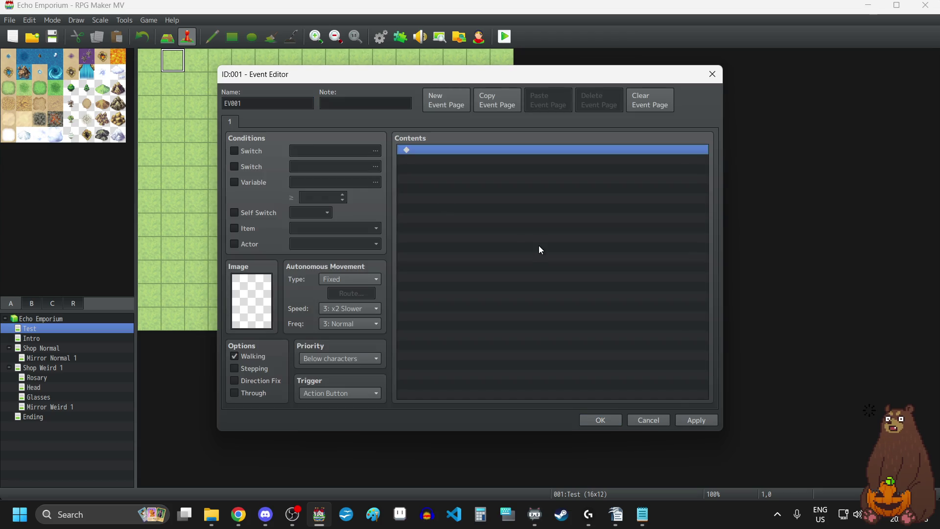
{"action": "double_click", "coordinate": [538, 245]}
{"action": "left_click", "coordinate": [492, 154]}
{"action": "left_click", "coordinate": [502, 293]}
{"action": "left_click", "coordinate": [504, 306]}
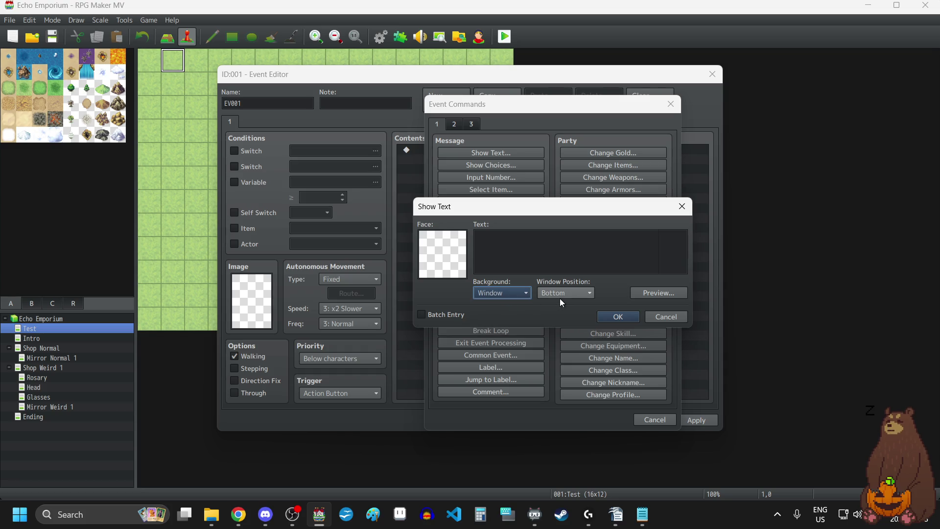
- Enter the message \nd<name>Text and save it into the event
{"action": "left_click", "coordinate": [541, 248]}
{"action": "type", "text": "d<x>"}
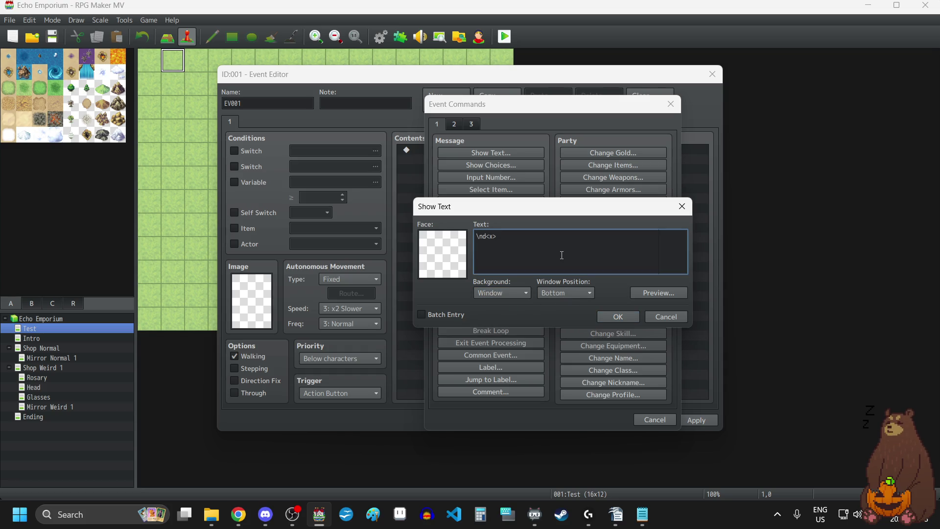
{"action": "key", "text": "Left"}
{"action": "key", "text": "BackSpace"}
{"action": "type", "text": "name>"}
{"action": "type", "text": "Text"}
{"action": "left_click", "coordinate": [713, 422]}
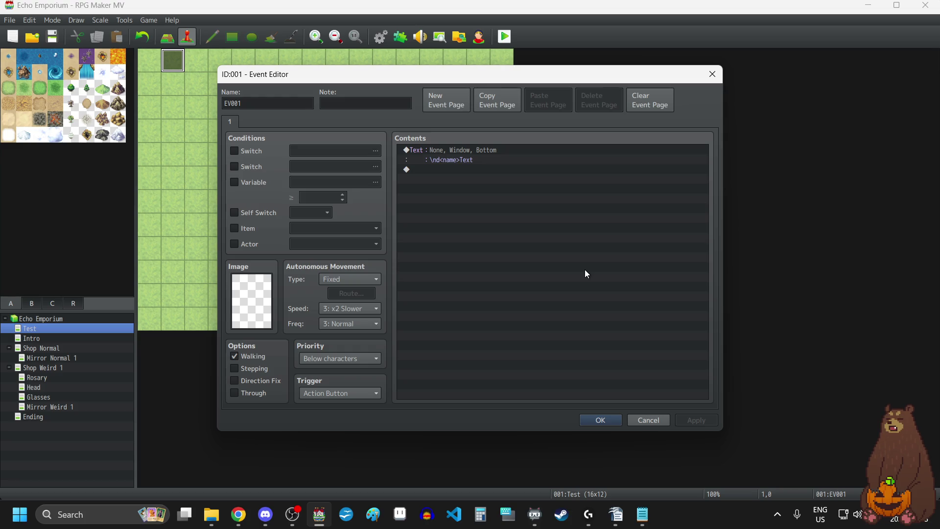
{"action": "left_click", "coordinate": [601, 419]}
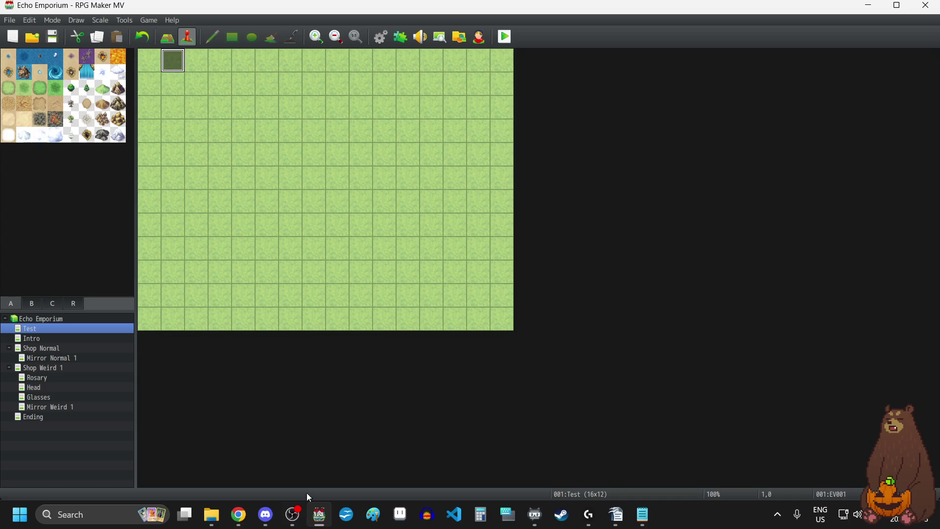
{"action": "mouse_move", "coordinate": [207, 523]}
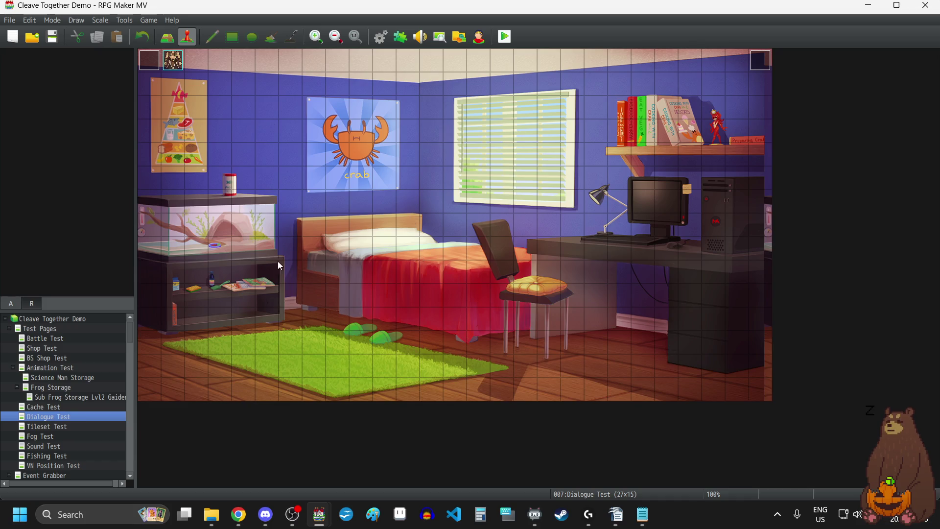
- Browse the Test Pages, Battle Test, Shop Test, BS Shop Test, Animation Test, Science Man Storage and Frog Storage maps
{"action": "left_click", "coordinate": [45, 330]}
{"action": "left_click", "coordinate": [52, 339]}
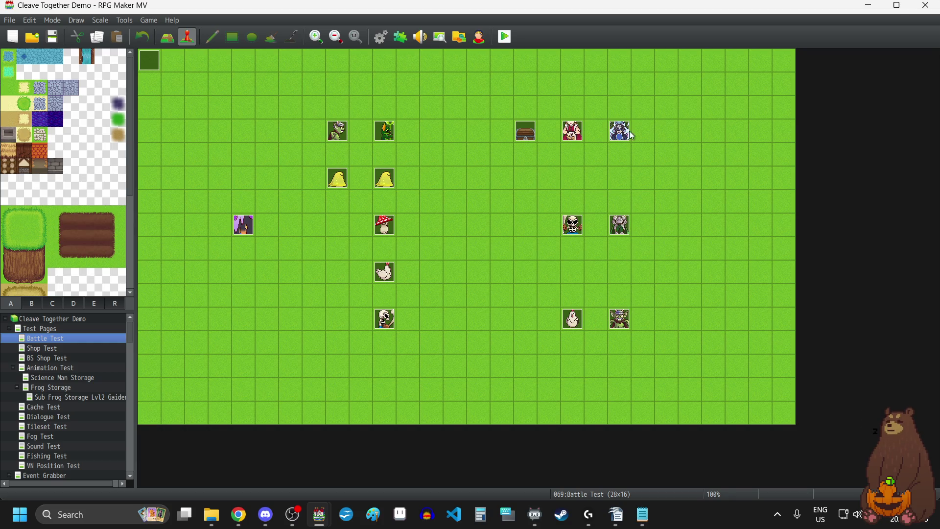
{"action": "left_click", "coordinate": [55, 349]}
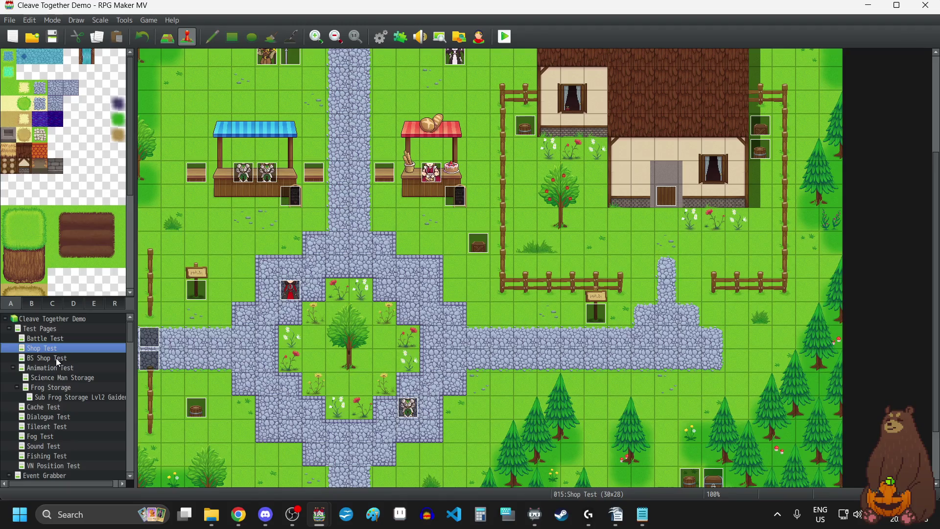
{"action": "scroll", "coordinate": [349, 245], "scroll_direction": "up", "scroll_amount": 5}
{"action": "scroll", "coordinate": [350, 247], "scroll_direction": "up", "scroll_amount": 2}
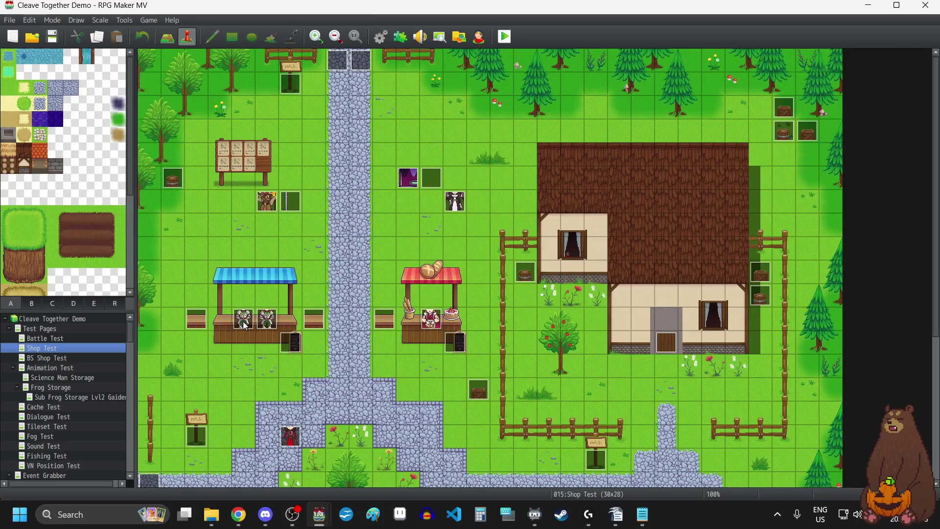
{"action": "scroll", "coordinate": [243, 323], "scroll_direction": "down", "scroll_amount": 3}
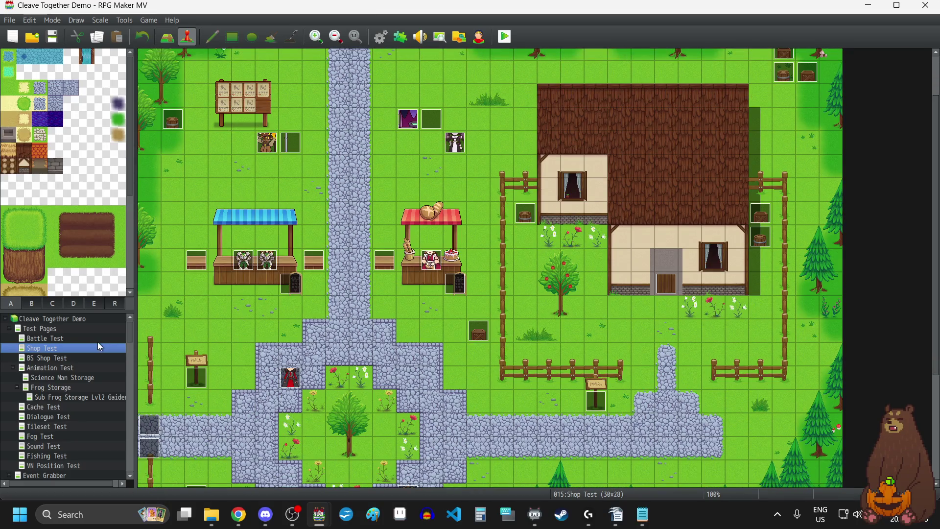
{"action": "left_click", "coordinate": [69, 358]}
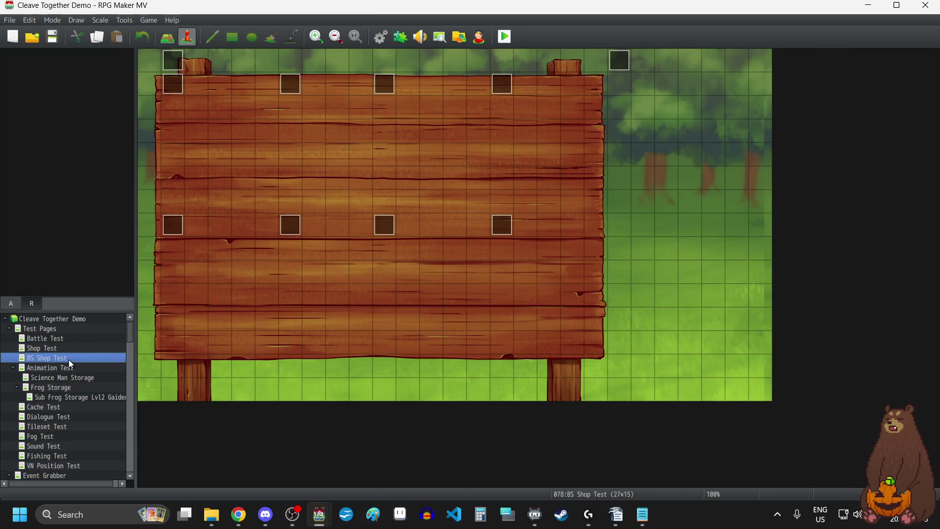
{"action": "left_click", "coordinate": [66, 368]}
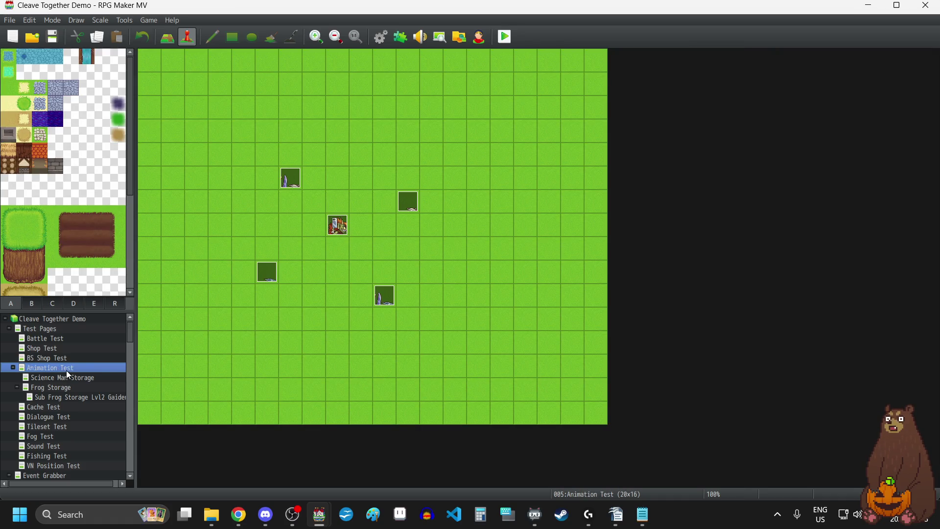
{"action": "left_click", "coordinate": [66, 380]}
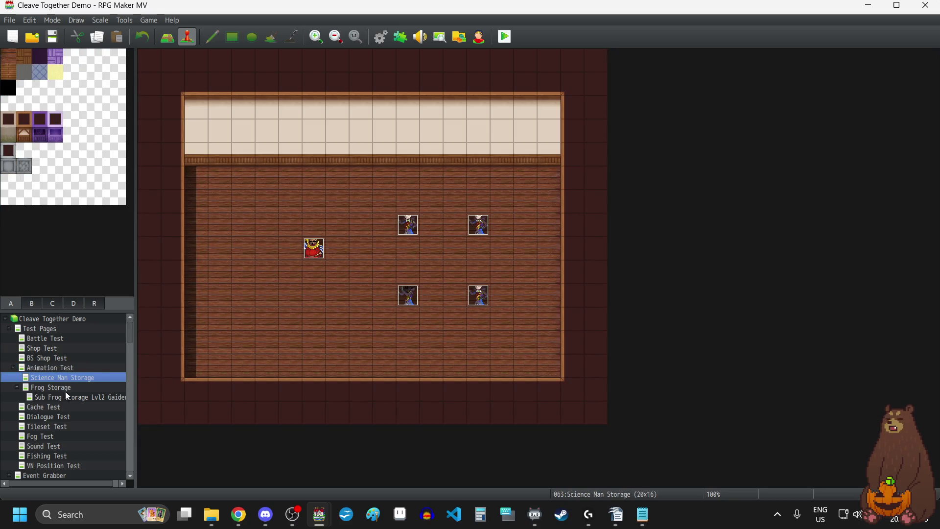
{"action": "left_click", "coordinate": [63, 388]}
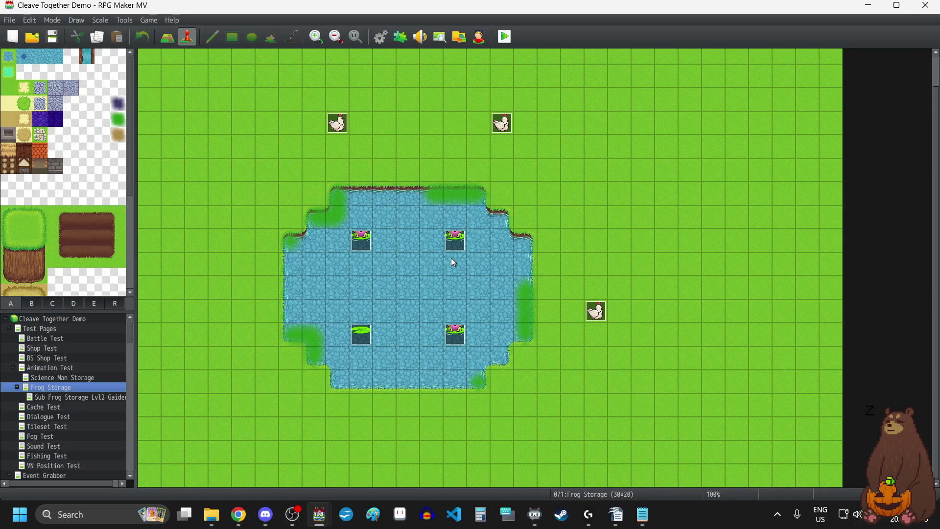
- Inspect the three Frog Storage chicken events unchanged, then open Sub Frog Storage Lvl2 Gaiden
{"action": "double_click", "coordinate": [340, 128]}
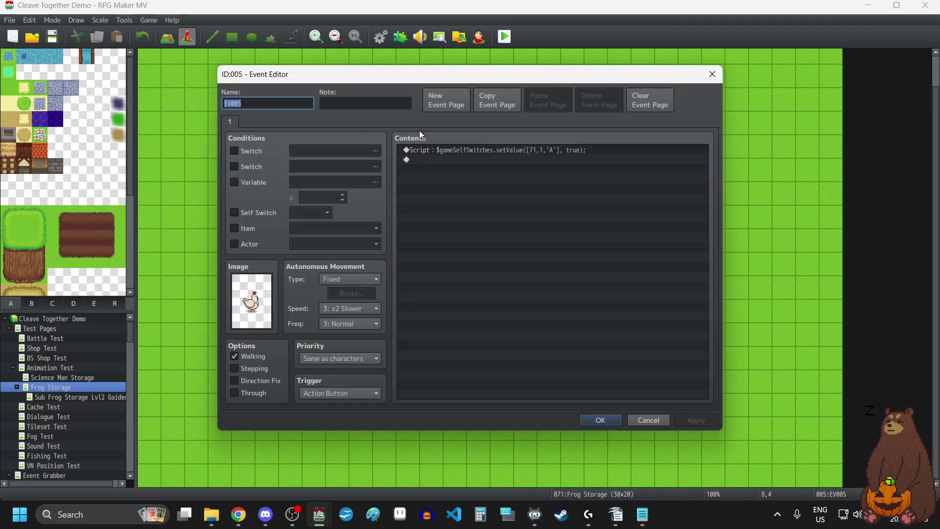
{"action": "left_click", "coordinate": [713, 74]}
{"action": "double_click", "coordinate": [500, 126]}
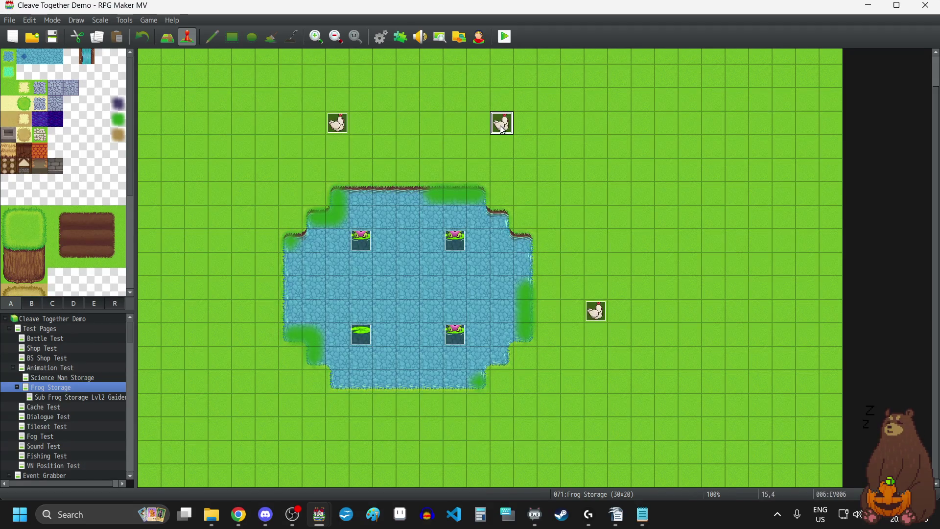
{"action": "left_click", "coordinate": [709, 76]}
{"action": "left_click", "coordinate": [593, 309]}
{"action": "double_click", "coordinate": [594, 309]}
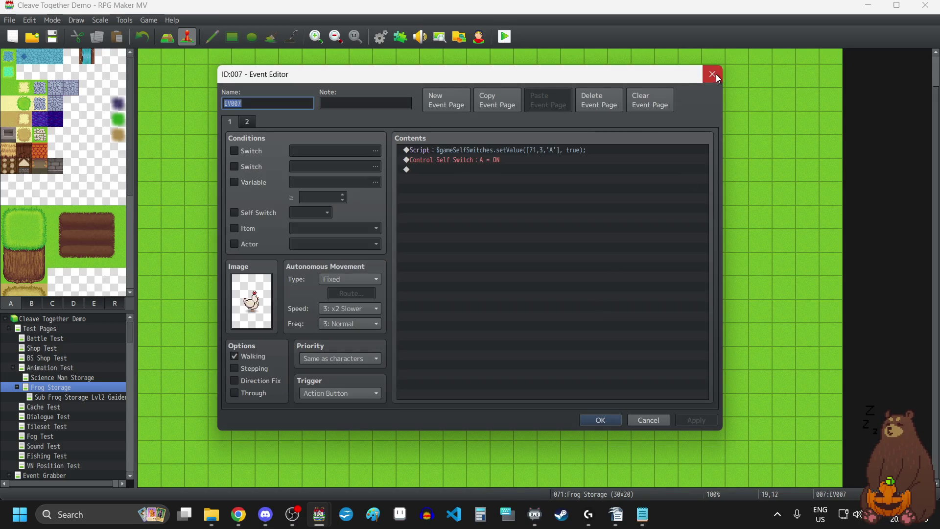
{"action": "left_click", "coordinate": [713, 73]}
{"action": "left_click", "coordinate": [82, 401]}
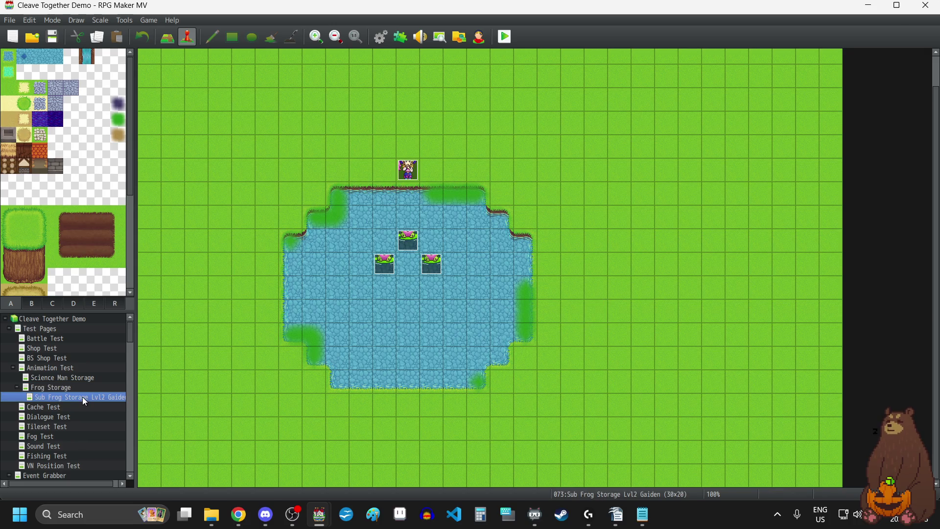
{"action": "left_click_drag", "start_coordinate": [65, 482], "coordinate": [87, 482]}
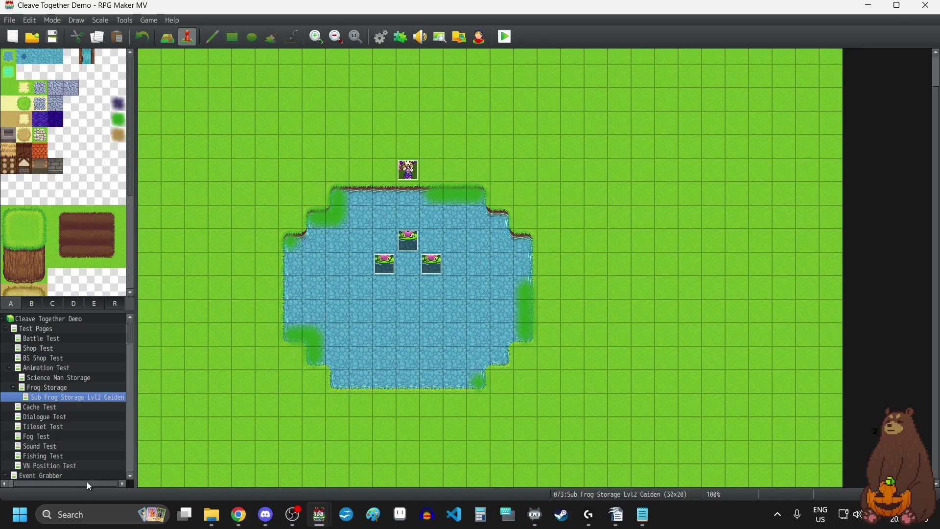
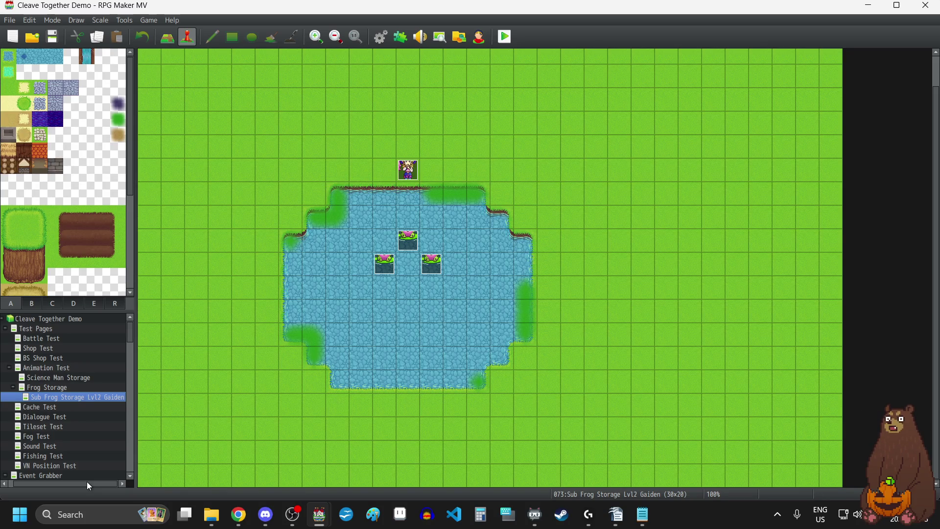
- Flip through the Cache, Dialogue, Tileset, Fog, Sound, Fishing and VN Position test maps
{"action": "left_click", "coordinate": [66, 407]}
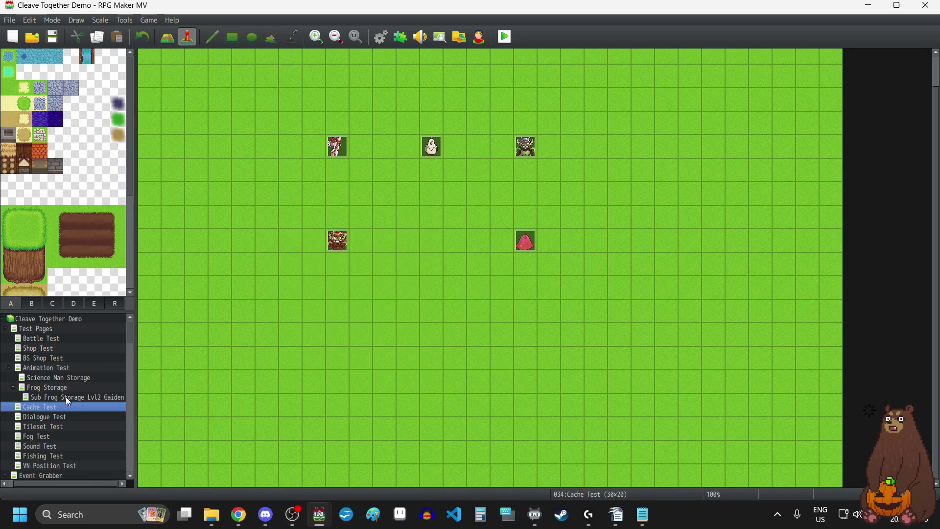
{"action": "left_click", "coordinate": [56, 417]}
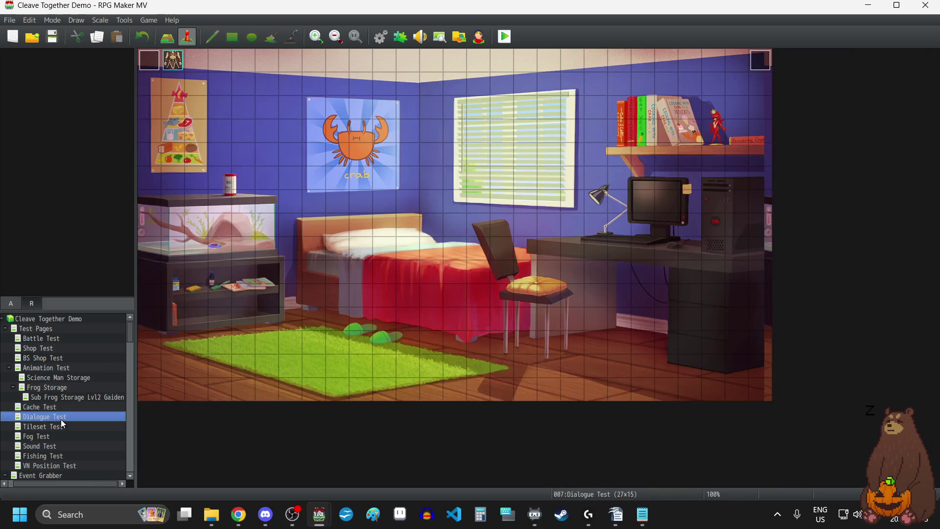
{"action": "left_click", "coordinate": [58, 427]}
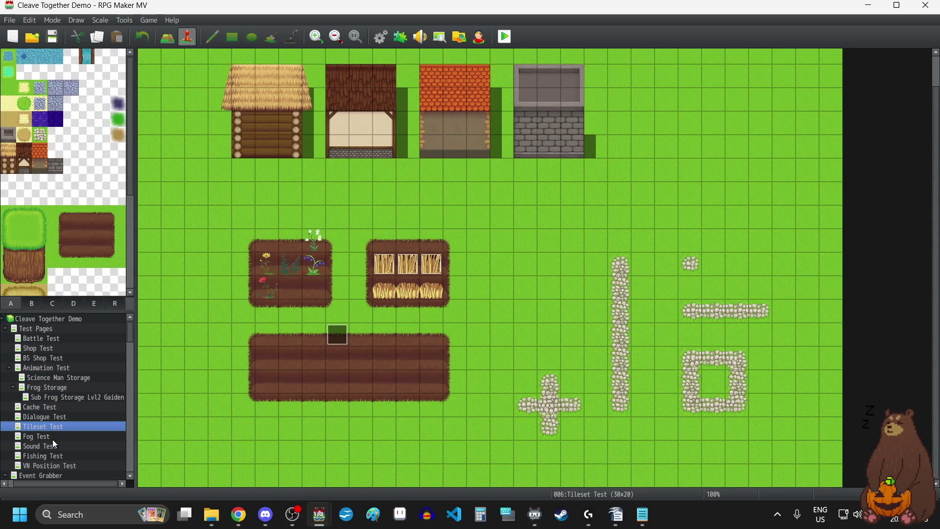
{"action": "left_click", "coordinate": [52, 438]}
{"action": "left_click", "coordinate": [60, 448]}
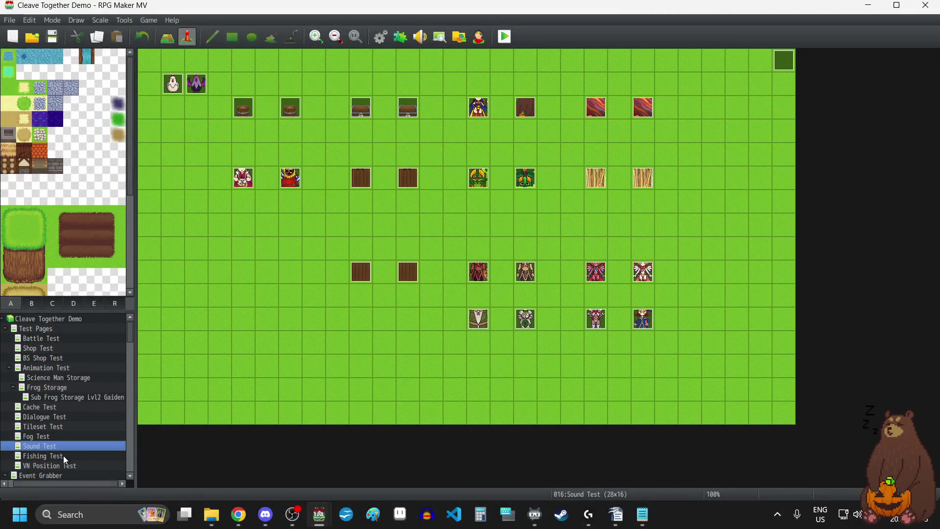
{"action": "left_click", "coordinate": [64, 455]}
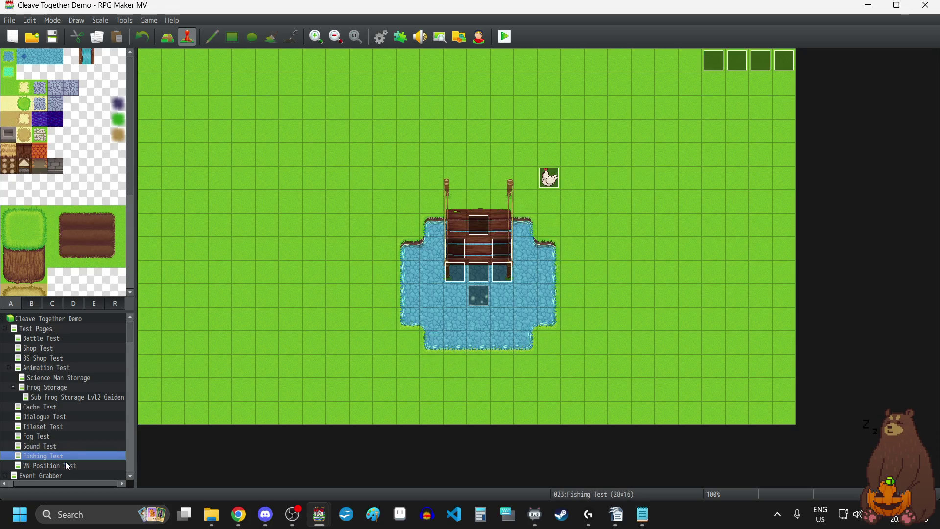
{"action": "left_click", "coordinate": [68, 466]}
- Open the Event Grabber map and scroll over its placed events
{"action": "scroll", "coordinate": [101, 406], "scroll_direction": "down", "scroll_amount": 2}
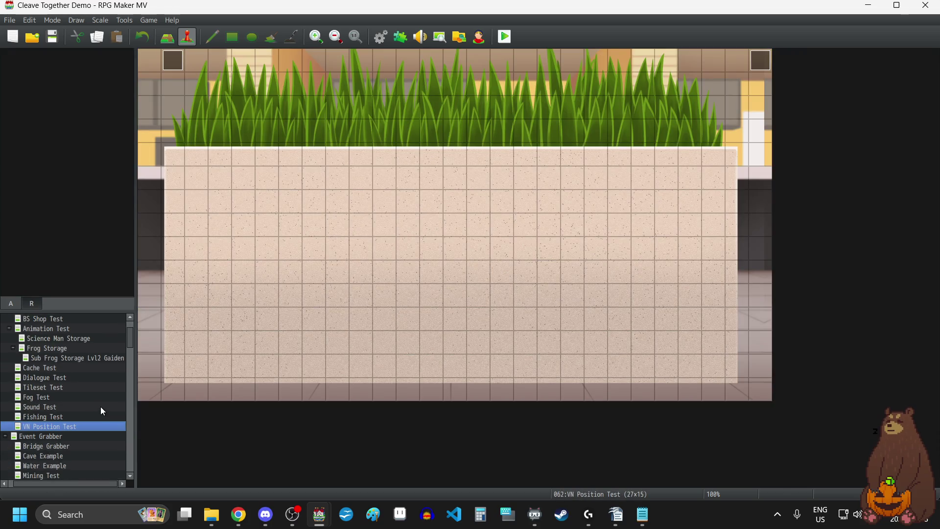
{"action": "left_click", "coordinate": [51, 400]}
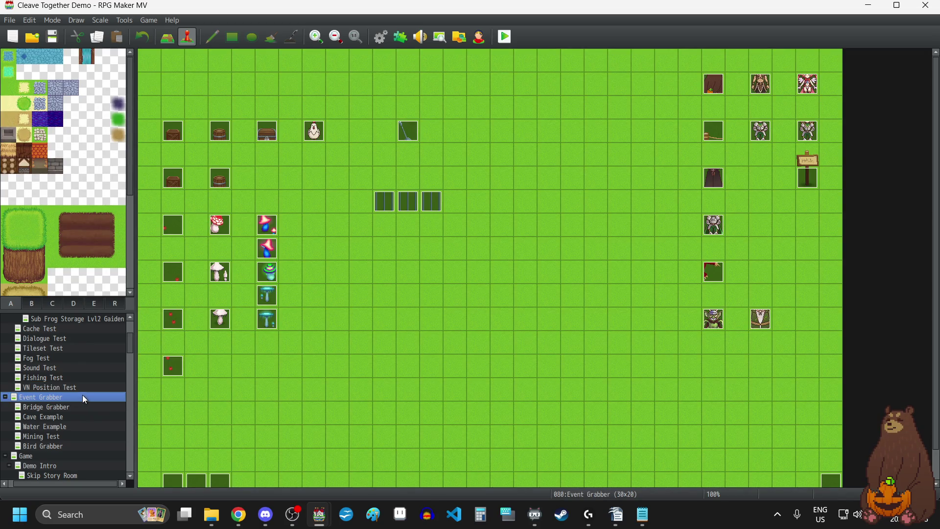
{"action": "scroll", "coordinate": [387, 296], "scroll_direction": "down", "scroll_amount": 1}
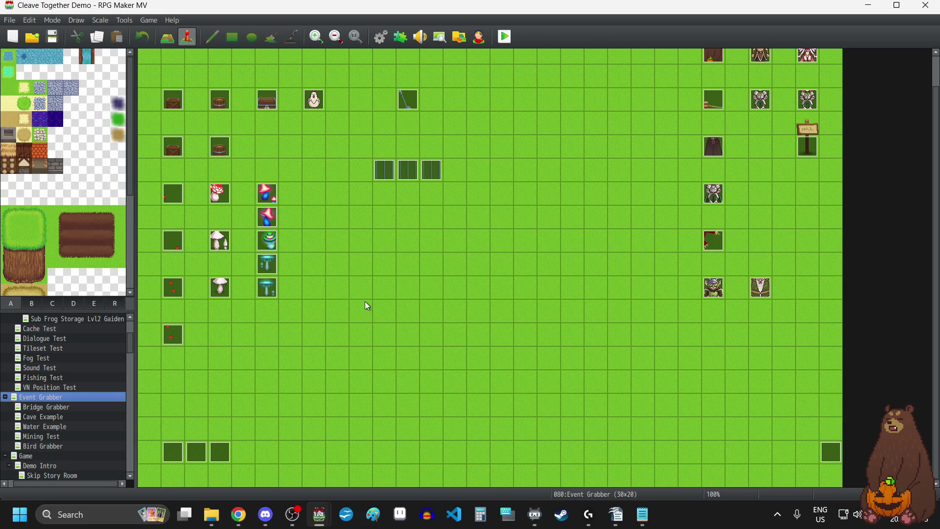
{"action": "scroll", "coordinate": [366, 299], "scroll_direction": "up", "scroll_amount": 1}
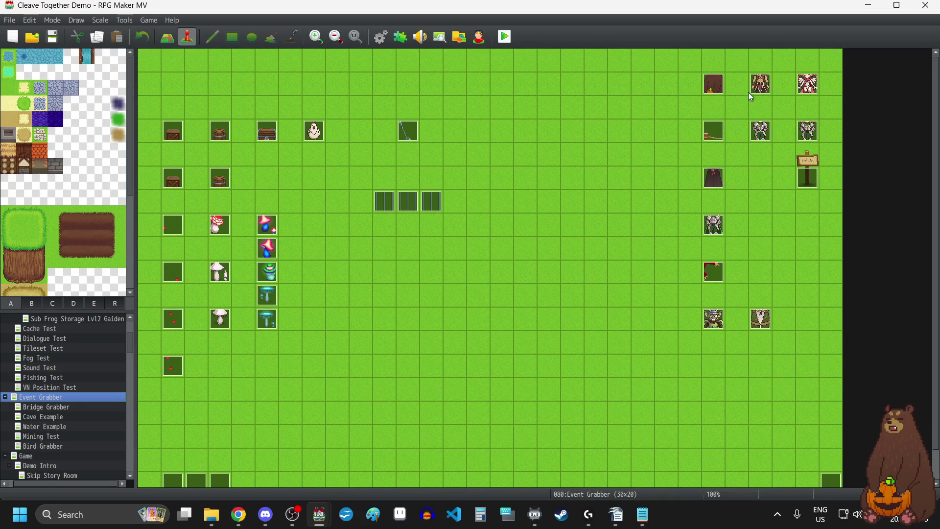
{"action": "double_click", "coordinate": [715, 78]}
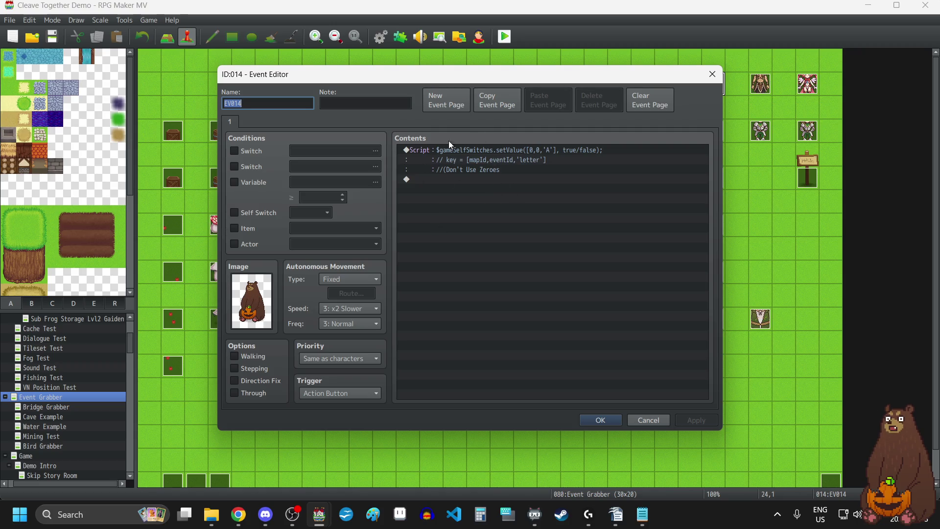
{"action": "left_click", "coordinate": [713, 76]}
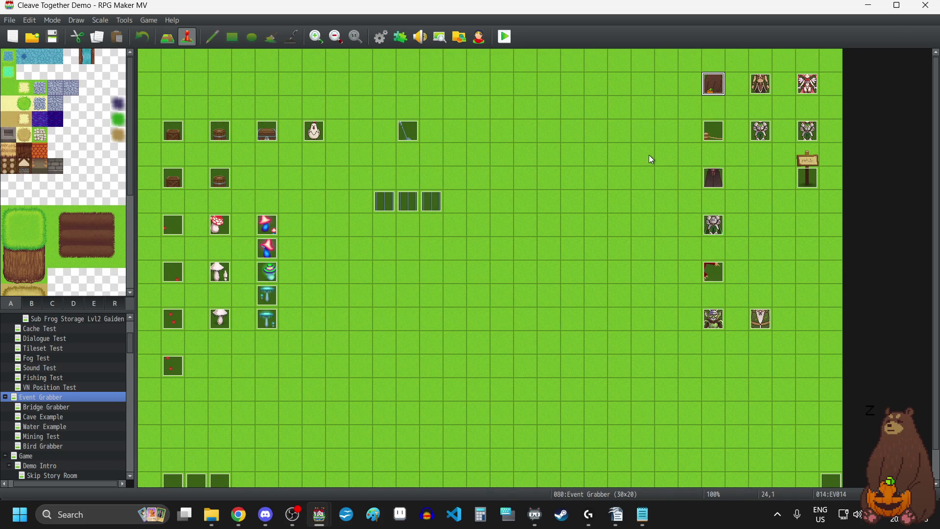
{"action": "double_click", "coordinate": [761, 88]}
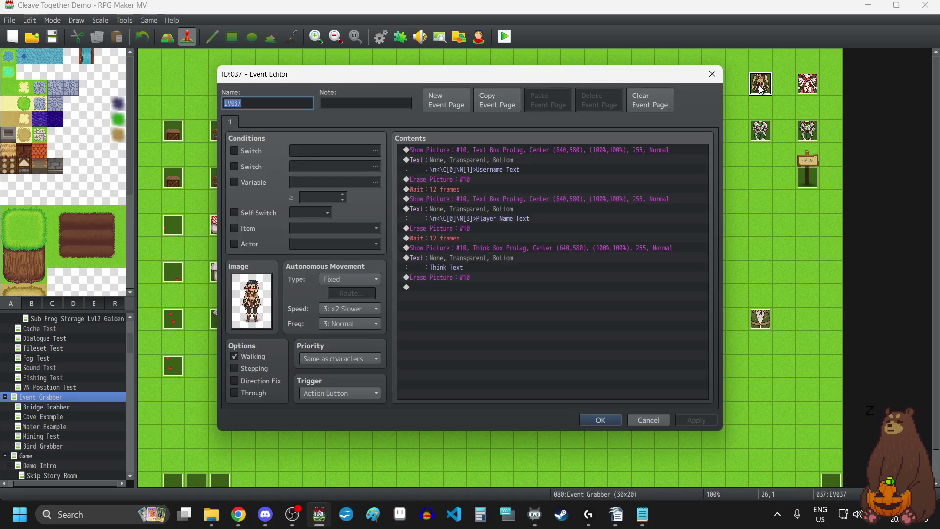
{"action": "left_click", "coordinate": [712, 76]}
{"action": "double_click", "coordinate": [807, 83]}
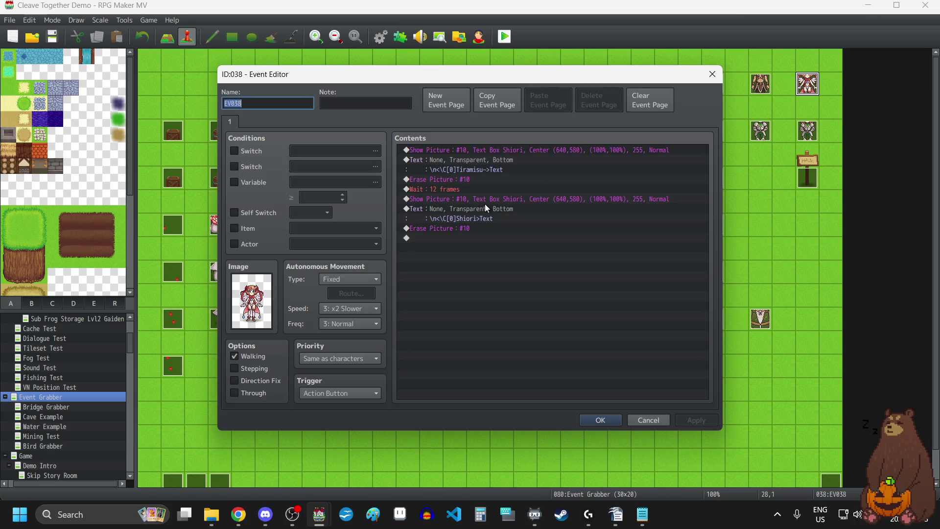
{"action": "left_click", "coordinate": [705, 80]}
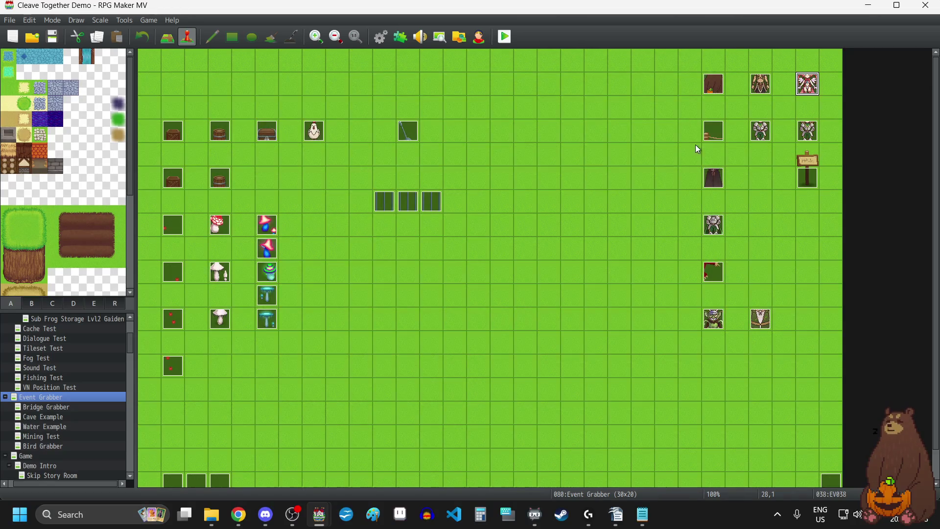
{"action": "double_click", "coordinate": [766, 136]}
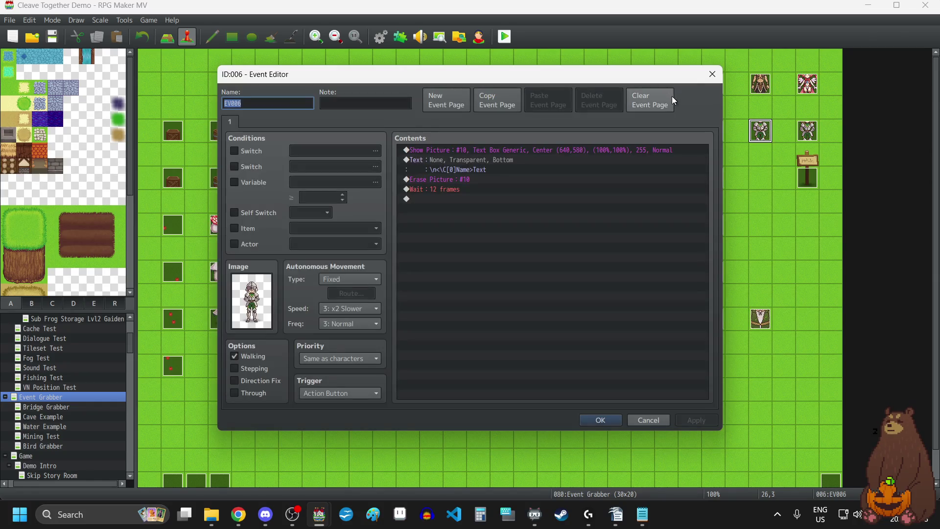
{"action": "left_click", "coordinate": [708, 71]}
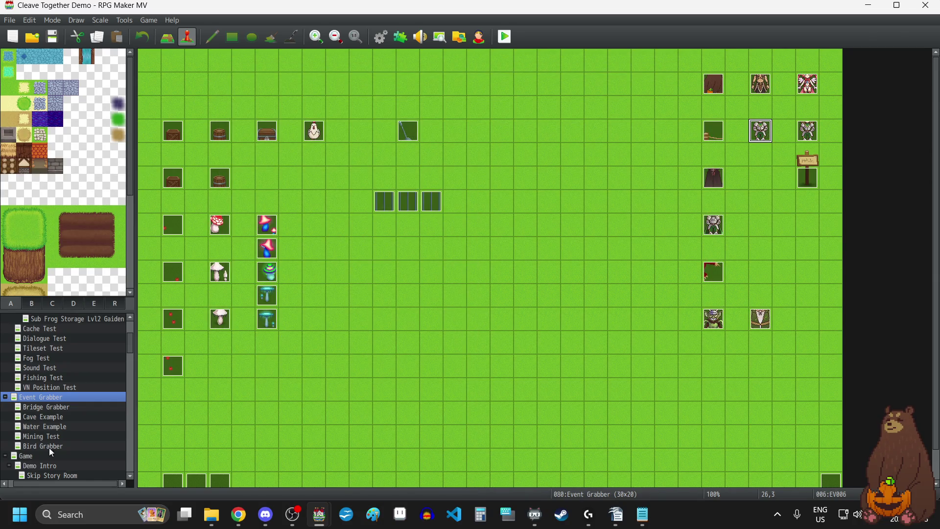
{"action": "left_click", "coordinate": [61, 407]}
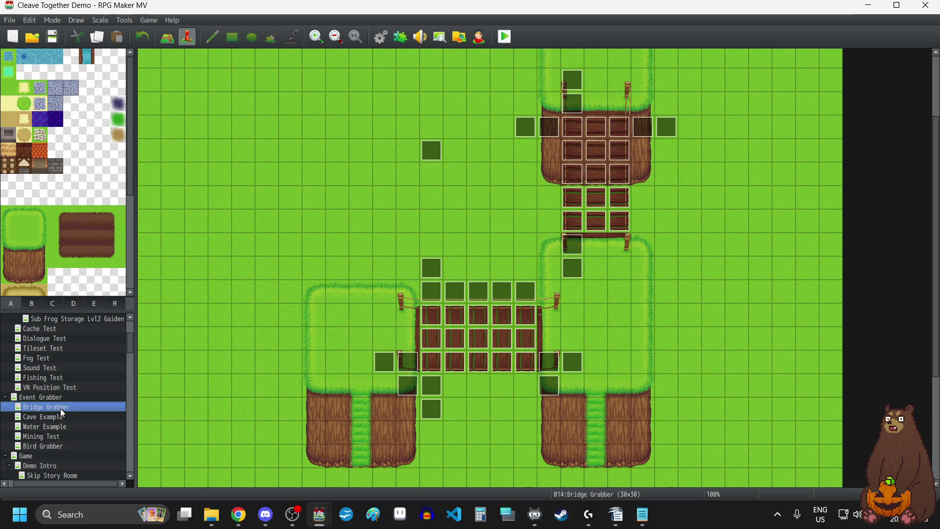
- Browse the Cave Example, Water Example and Mining Test maps, landing on Bird Grabber
{"action": "left_click", "coordinate": [55, 417]}
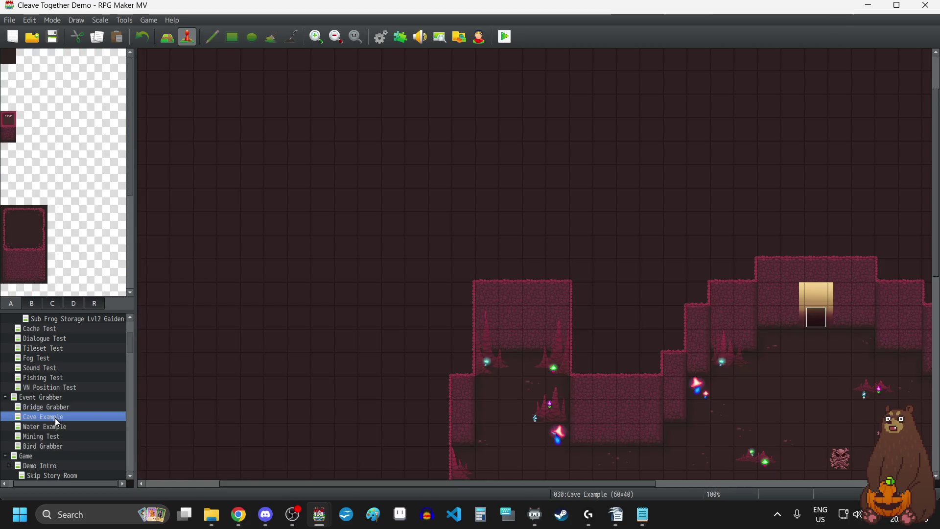
{"action": "scroll", "coordinate": [490, 270], "scroll_direction": "down", "scroll_amount": 10}
{"action": "scroll", "coordinate": [487, 271], "scroll_direction": "up", "scroll_amount": 12}
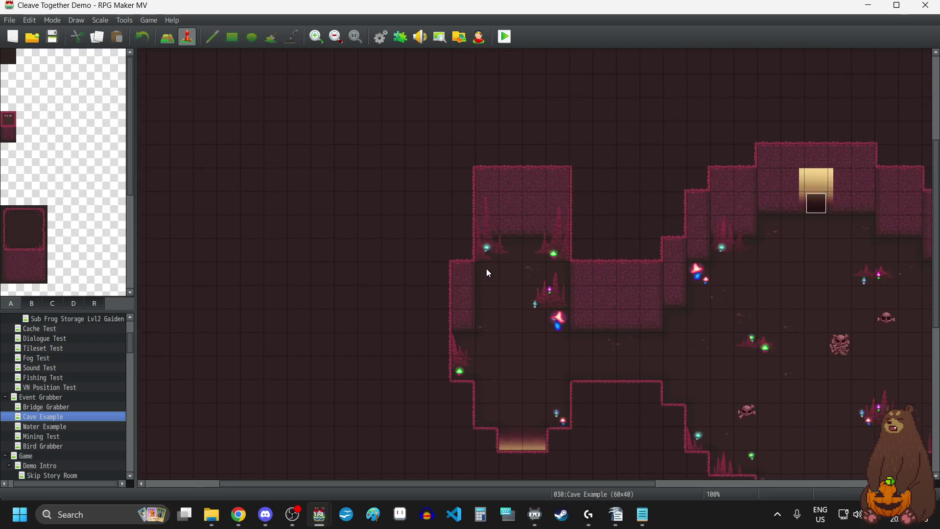
{"action": "scroll", "coordinate": [486, 262], "scroll_direction": "down", "scroll_amount": 10}
{"action": "scroll", "coordinate": [483, 270], "scroll_direction": "up", "scroll_amount": 3}
{"action": "scroll", "coordinate": [481, 267], "scroll_direction": "up", "scroll_amount": 3}
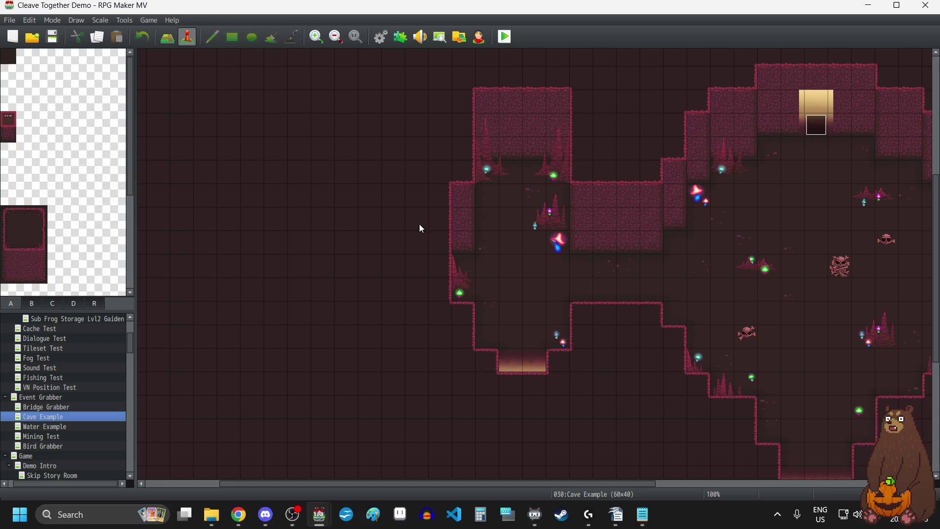
{"action": "left_click", "coordinate": [76, 429]}
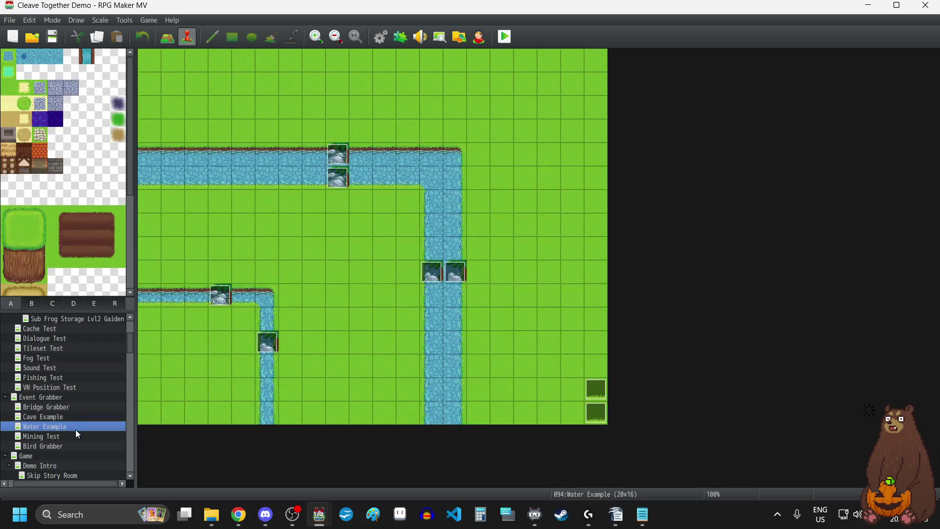
{"action": "left_click", "coordinate": [71, 437]}
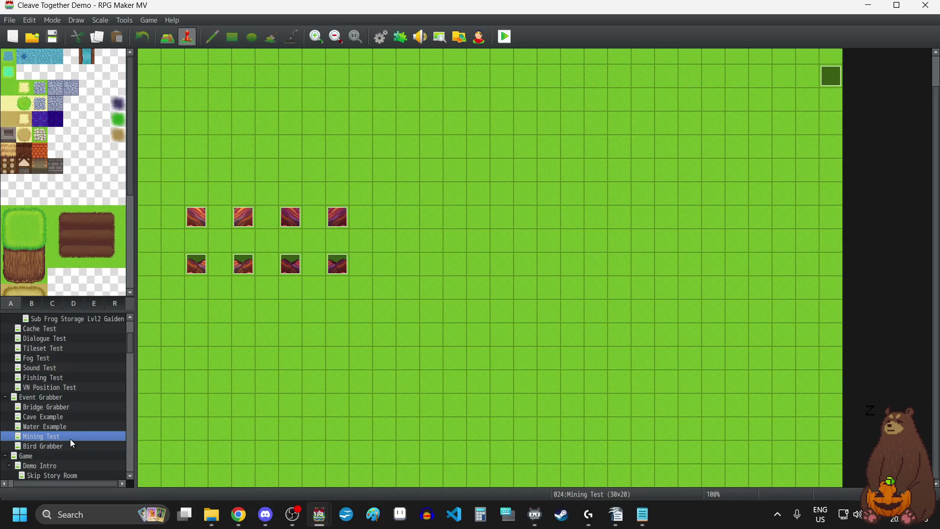
{"action": "left_click", "coordinate": [65, 446]}
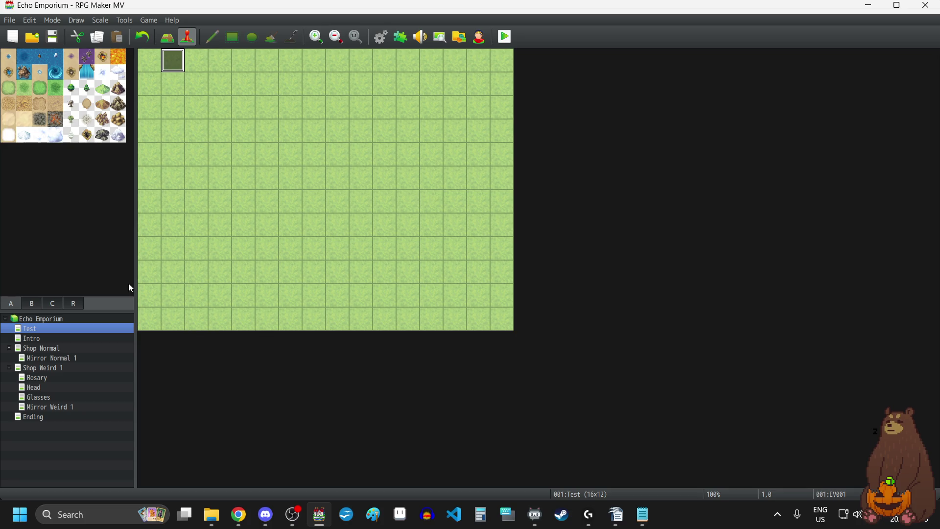
- Peek at the Test map's event, then open the top-left event on the Shop Normal map
{"action": "double_click", "coordinate": [171, 60]}
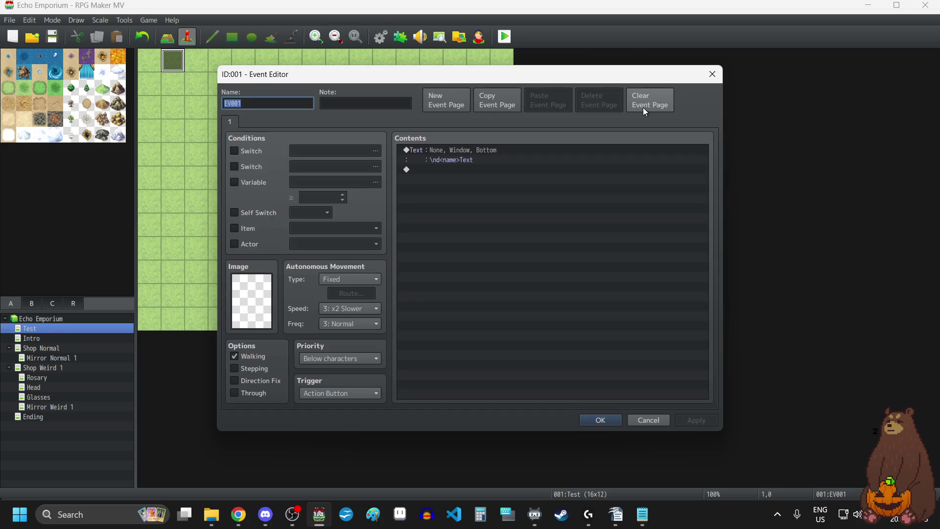
{"action": "left_click", "coordinate": [711, 76]}
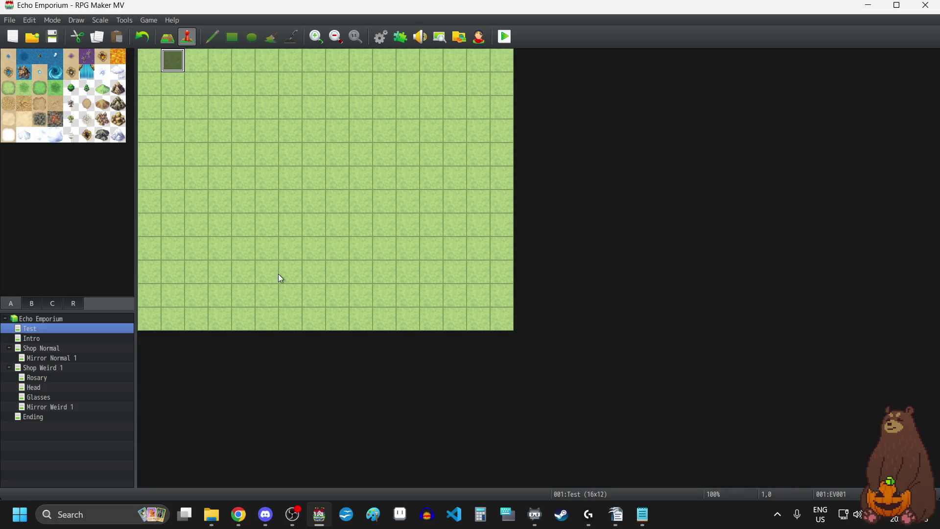
{"action": "left_click", "coordinate": [53, 371]}
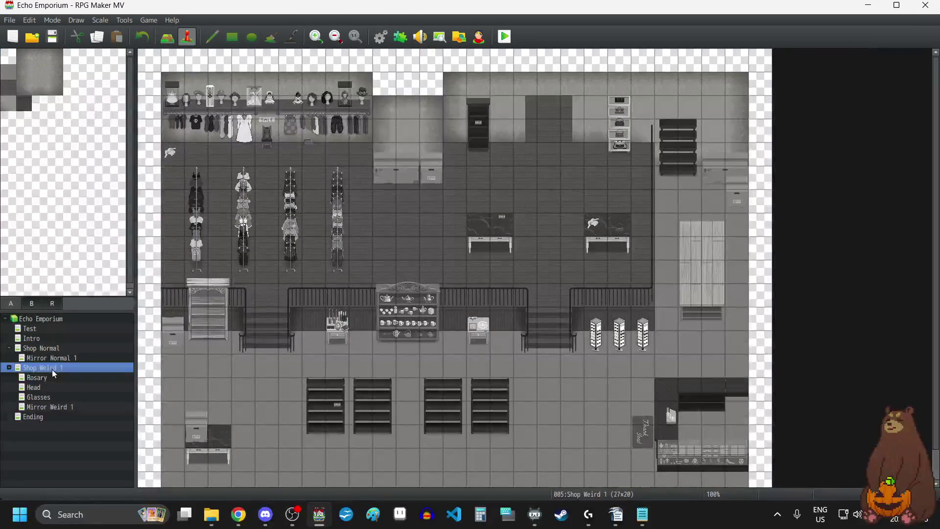
{"action": "left_click", "coordinate": [50, 351]}
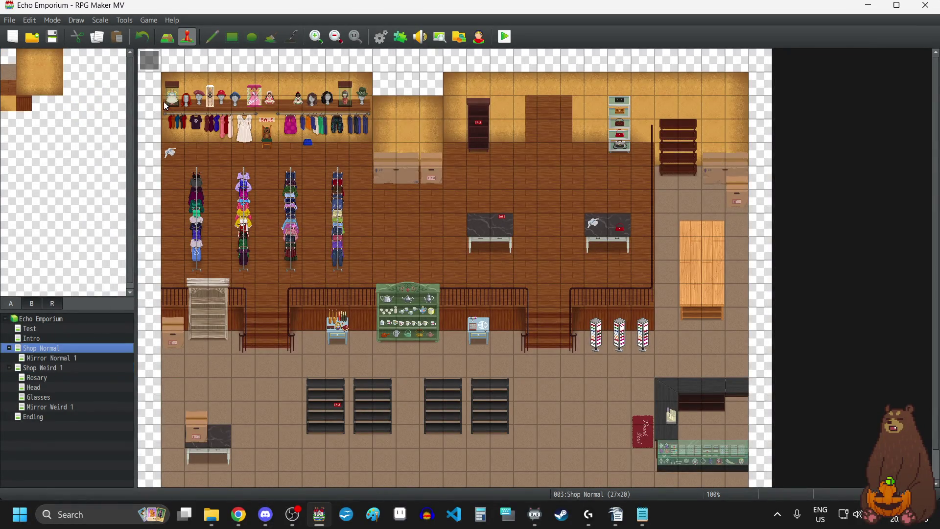
{"action": "double_click", "coordinate": [149, 65]}
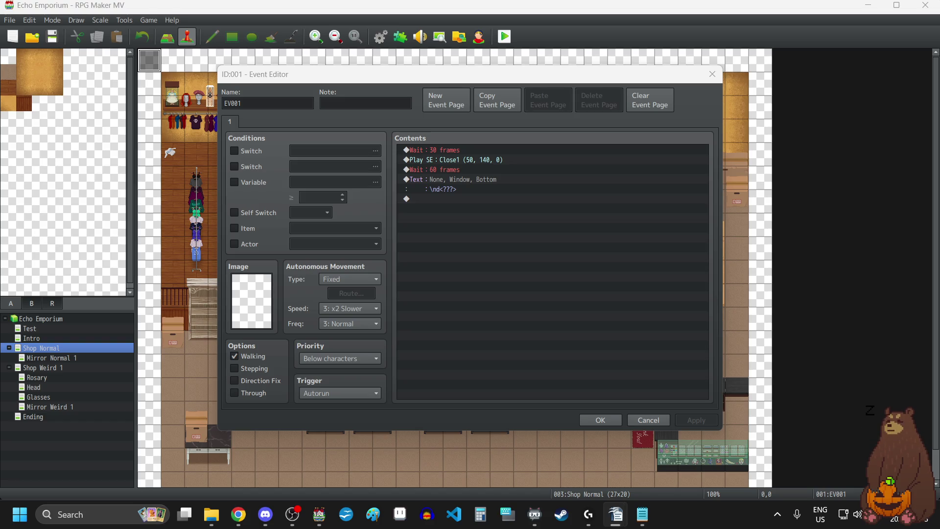
- Change the \nd<???> text line to say 'Oh!'
{"action": "double_click", "coordinate": [469, 178]}
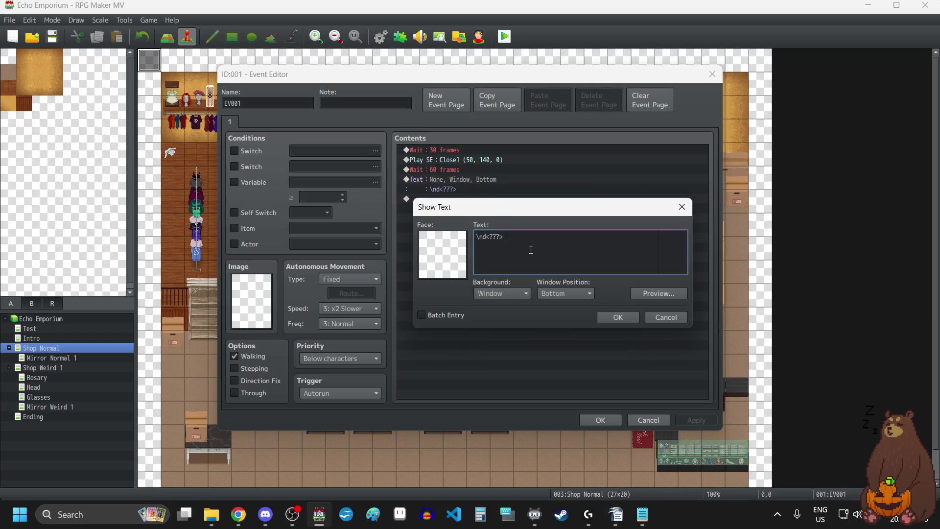
{"action": "type", "text": "Oh! Careful with the door"}
{"action": "left_click_drag", "start_coordinate": [521, 238], "coordinate": [616, 242]}
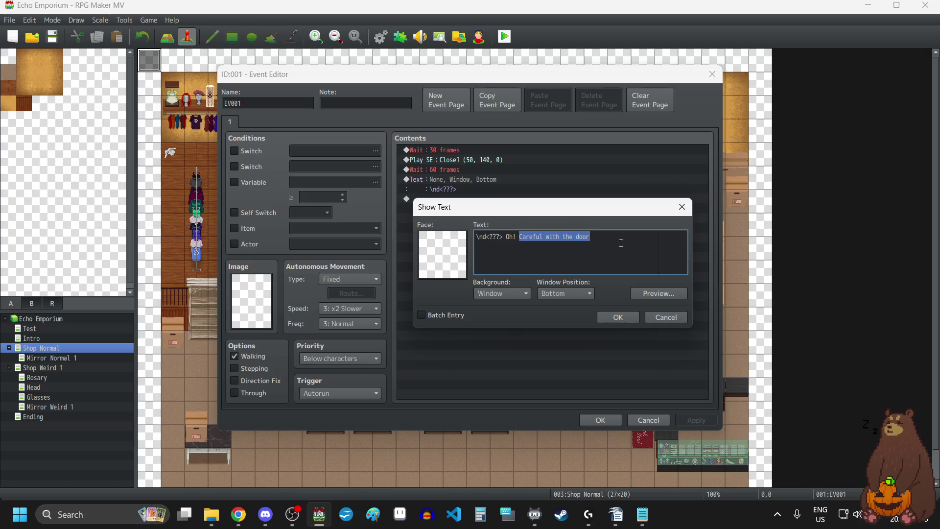
{"action": "key", "text": "BackSpace"}
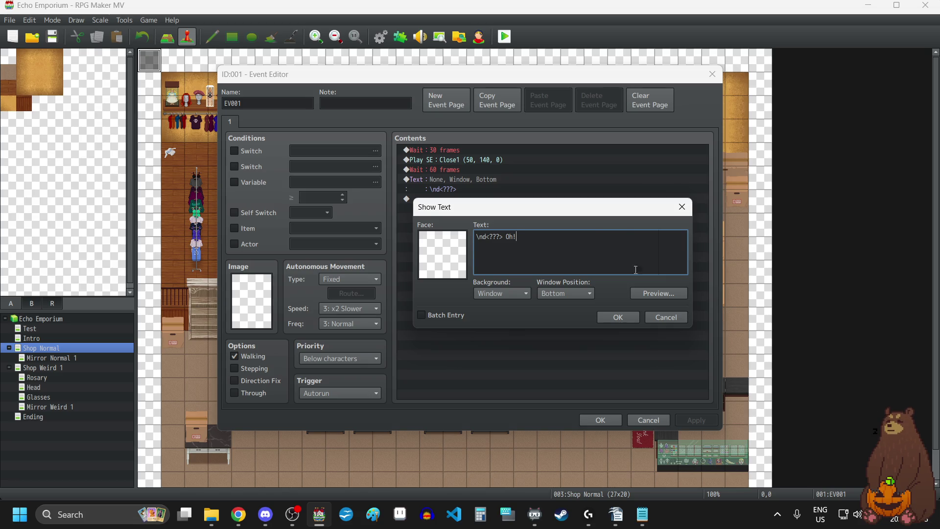
{"action": "left_click", "coordinate": [616, 317]}
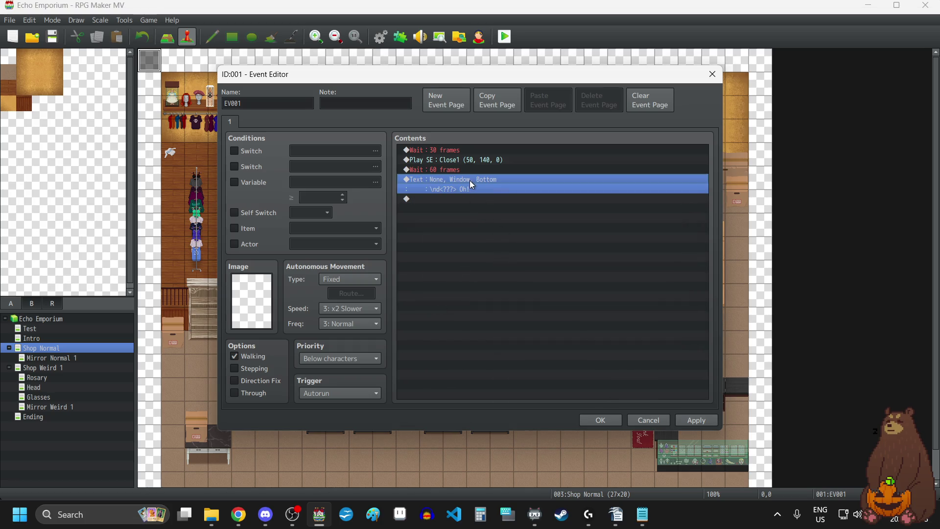
- Duplicate the 'Oh!' line and change the copy to 'Careful with the door'
{"action": "key", "text": "ctrl+c"}
{"action": "key", "text": "ctrl+v"}
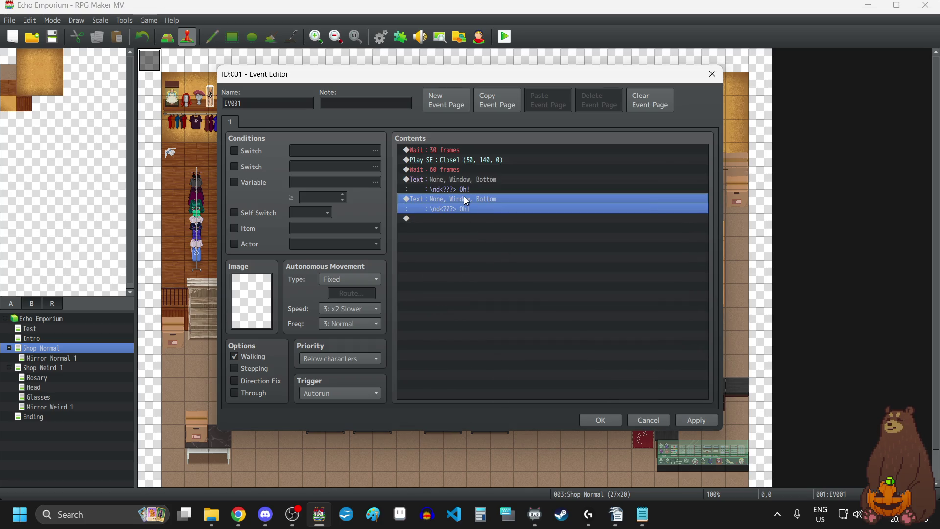
{"action": "double_click", "coordinate": [466, 201]}
{"action": "key", "text": "BackSpace"}
{"action": "key", "text": "BackSpace"}
{"action": "key", "text": "BackSpace"}
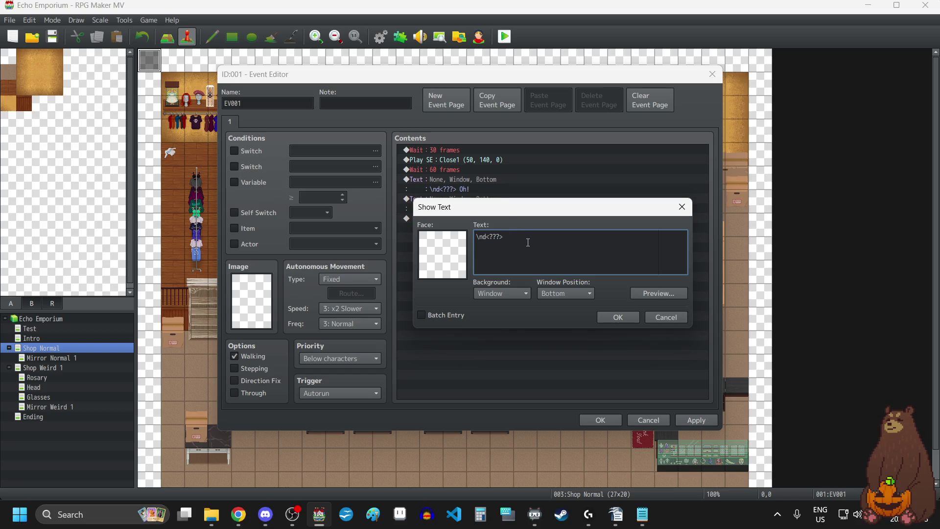
{"action": "key", "text": "alt+Tab"}
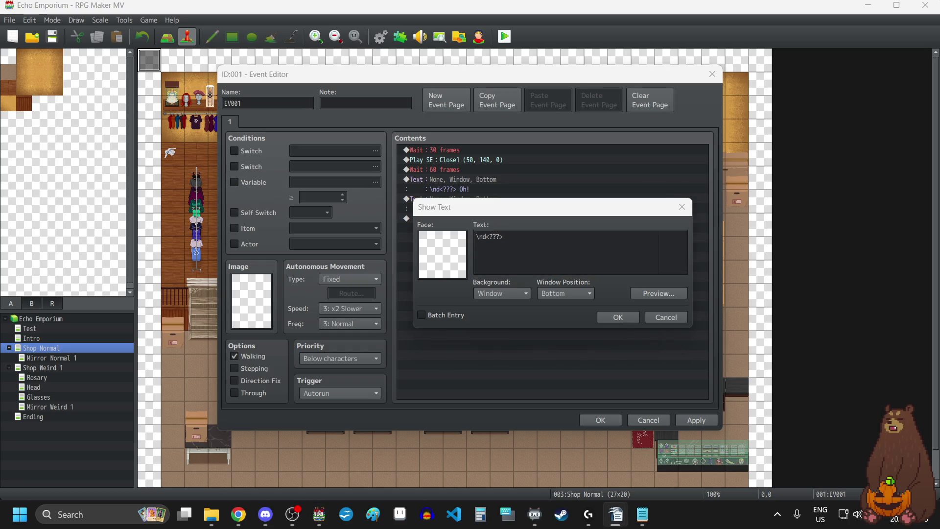
{"action": "left_click", "coordinate": [592, 265]}
{"action": "key", "text": "ctrl+v"}
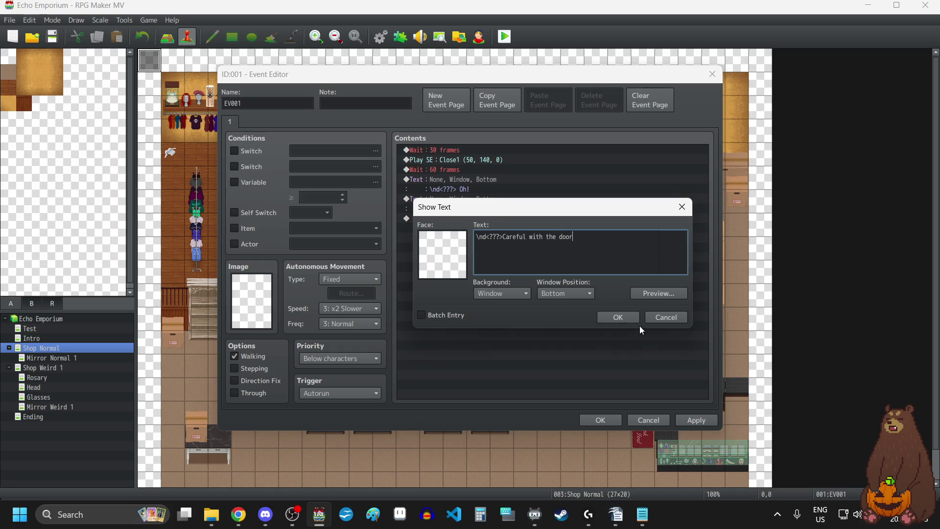
{"action": "left_click", "coordinate": [629, 318]}
{"action": "left_click", "coordinate": [709, 425]}
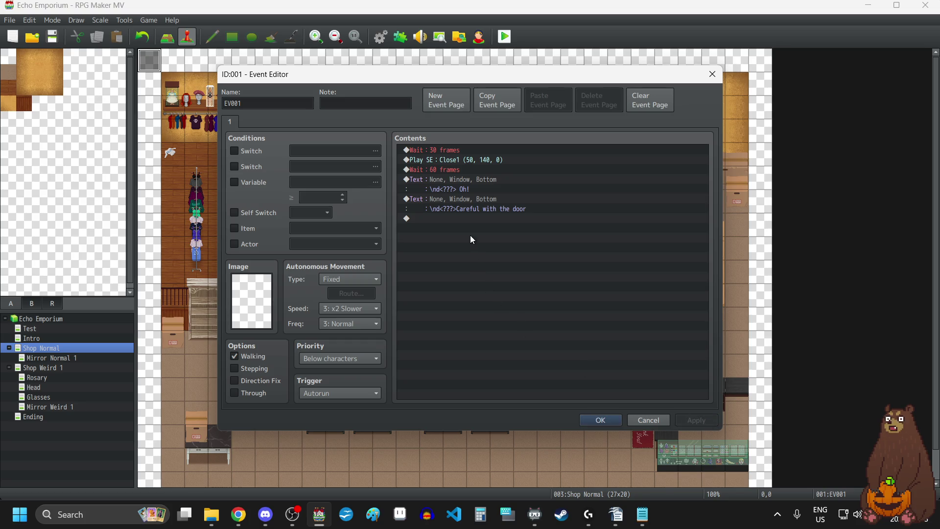
- Add a Fadein Screen command at the end of the command list
{"action": "left_click", "coordinate": [472, 218]}
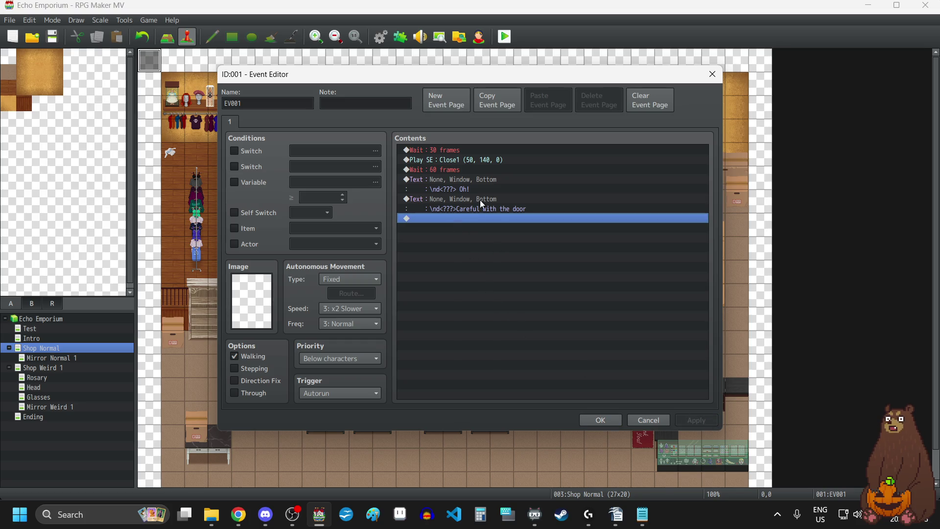
{"action": "double_click", "coordinate": [458, 220]}
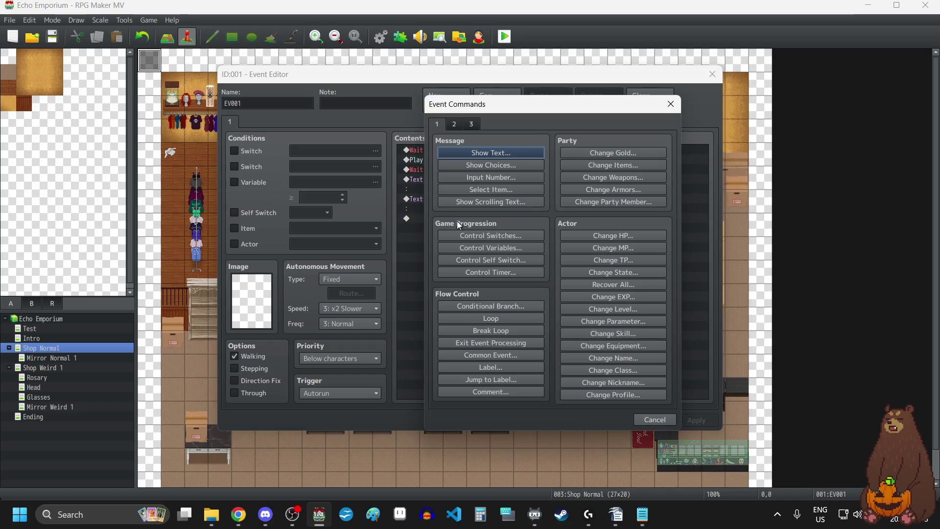
{"action": "left_click", "coordinate": [454, 125]}
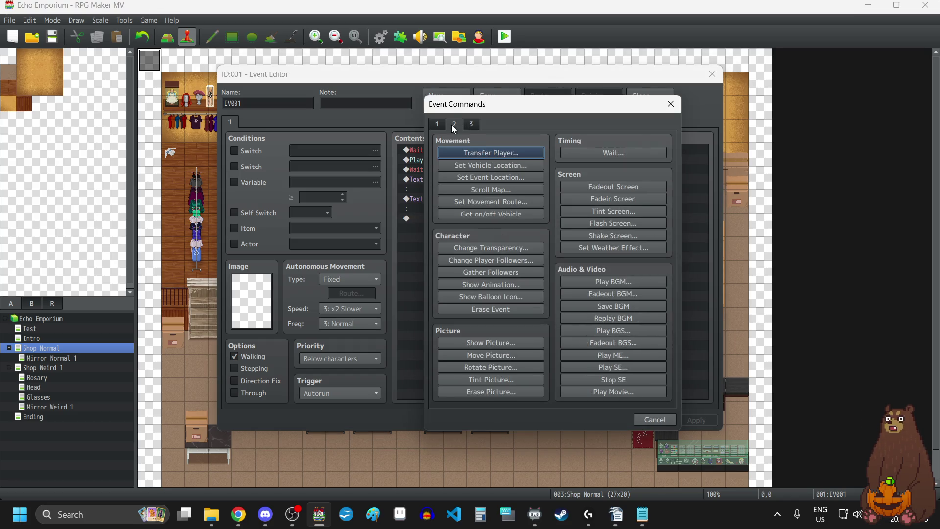
{"action": "left_click", "coordinate": [436, 126]}
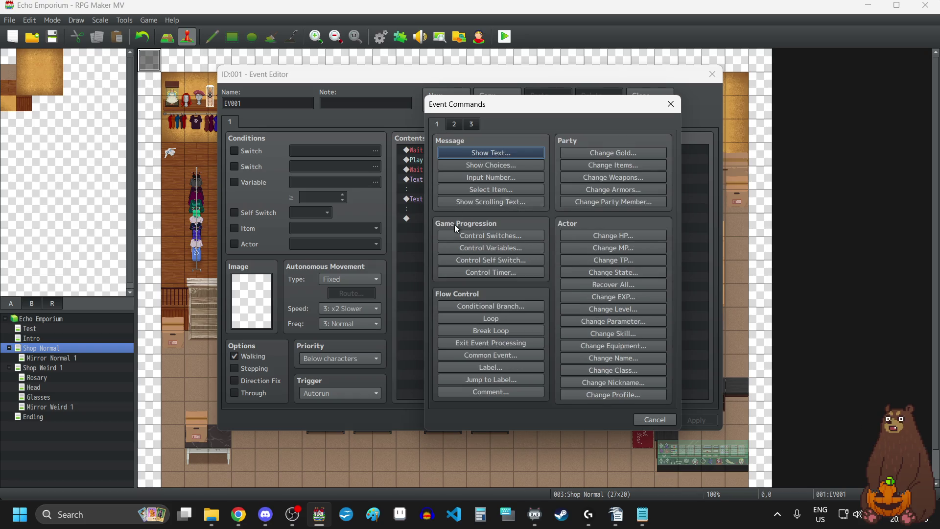
{"action": "left_click", "coordinate": [455, 124]}
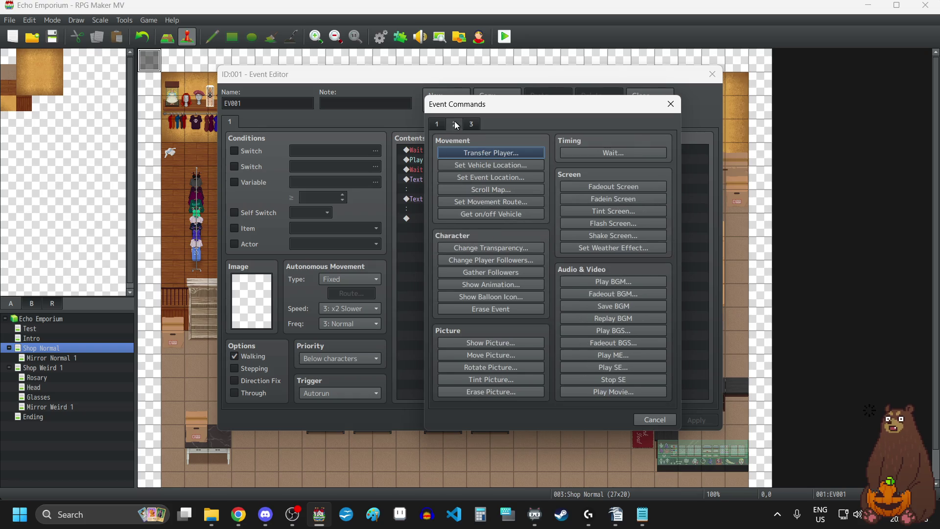
{"action": "left_click", "coordinate": [622, 201]}
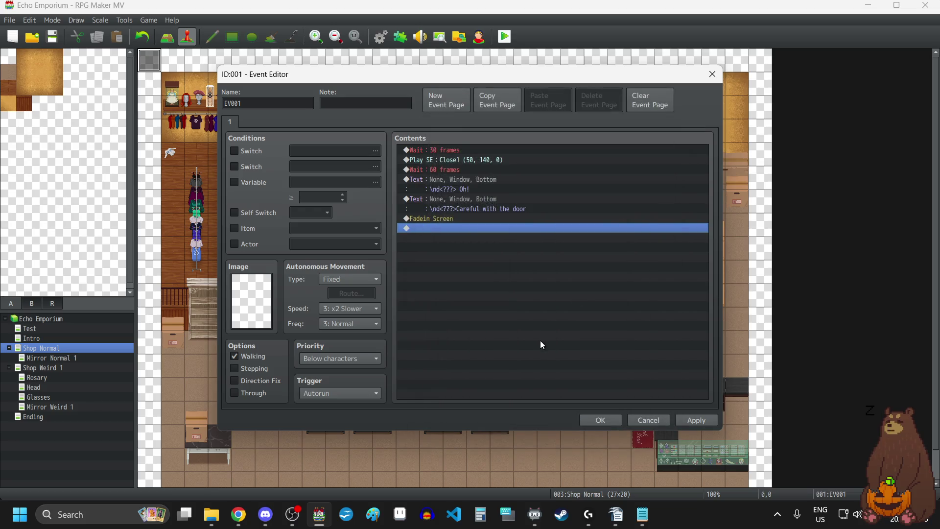
- Paste a text line after the fade-in reading 'It likes to swing shut when it's windy.'
{"action": "left_click", "coordinate": [468, 201]}
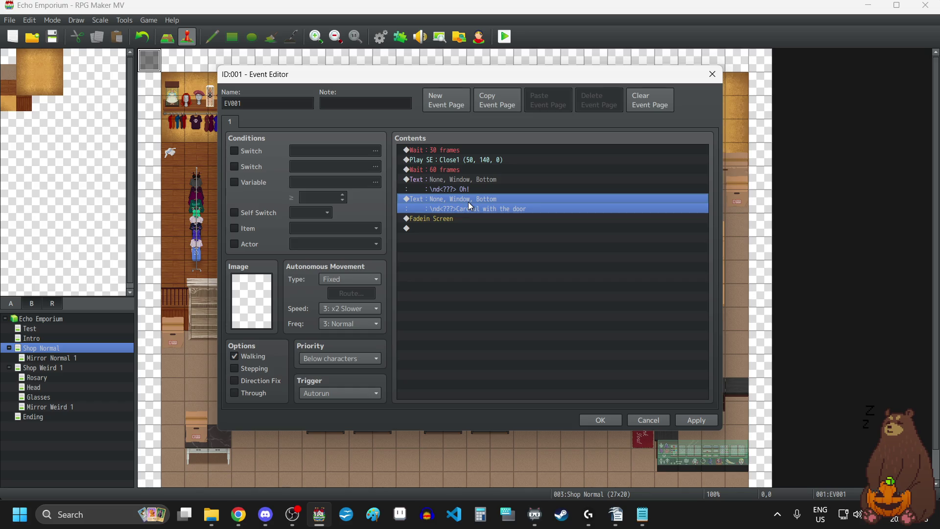
{"action": "key", "text": "ctrl+c"}
{"action": "left_click", "coordinate": [480, 264]}
{"action": "key", "text": "ctrl+v"}
{"action": "left_click", "coordinate": [457, 236]}
{"action": "double_click", "coordinate": [454, 232]}
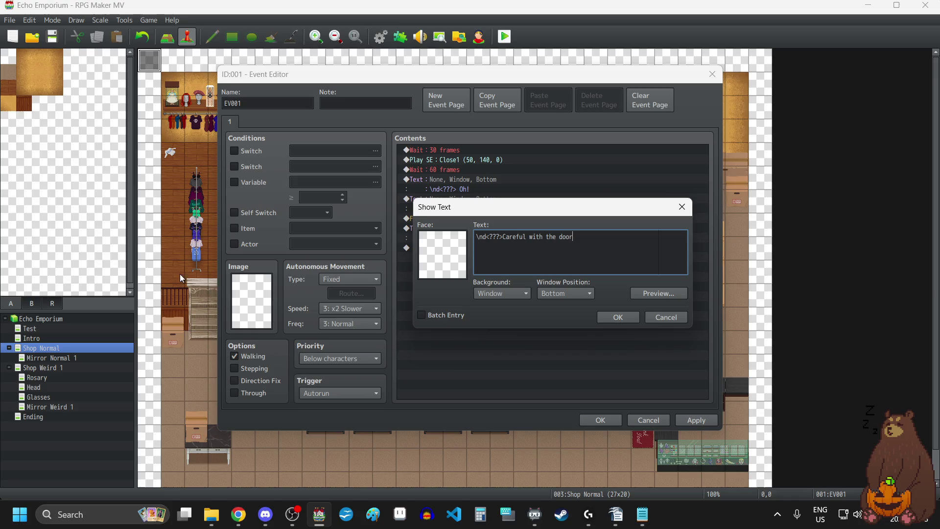
{"action": "key", "text": "alt+Tab"}
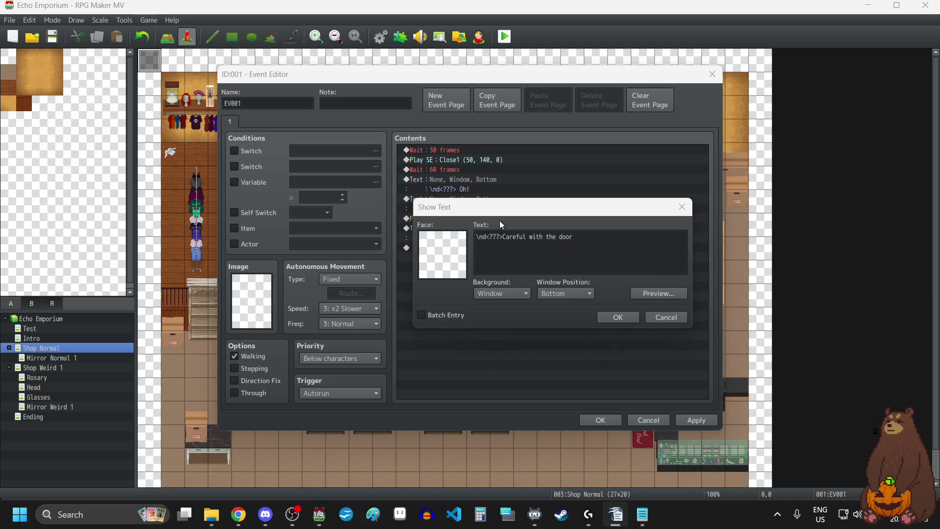
{"action": "left_click_drag", "start_coordinate": [504, 237], "coordinate": [654, 239]}
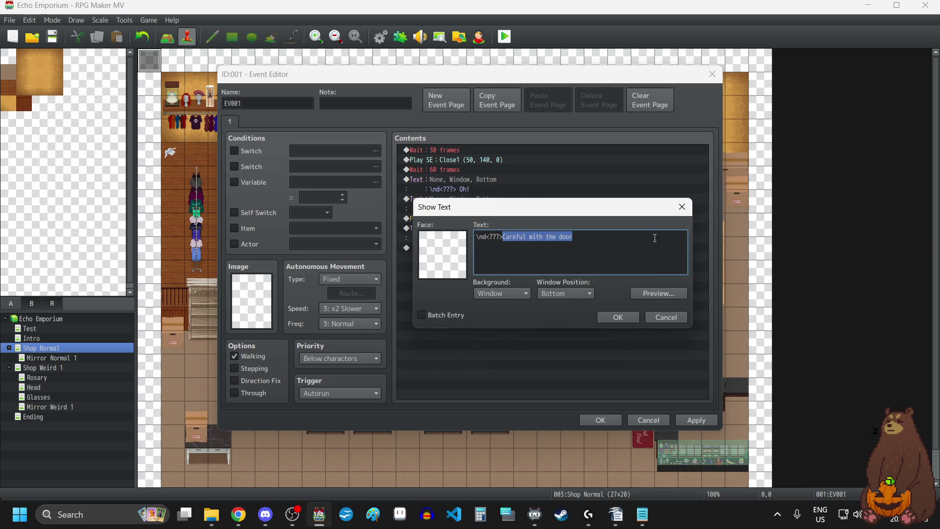
{"action": "key", "text": "ctrl+v"}
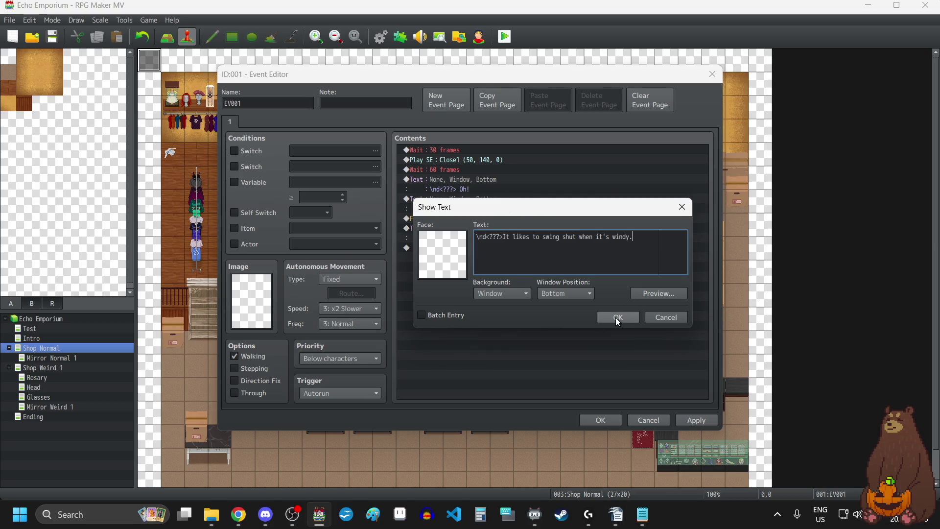
{"action": "left_click", "coordinate": [616, 317]}
{"action": "left_click", "coordinate": [702, 421]}
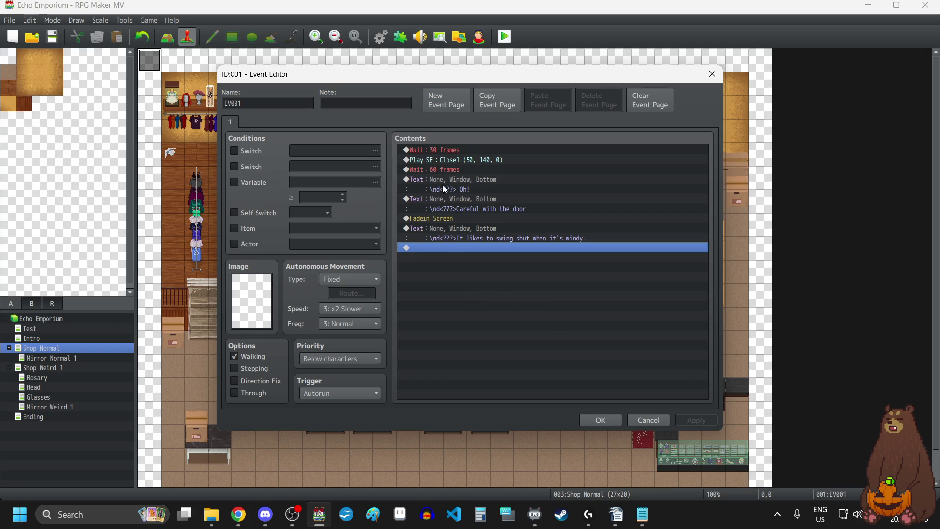
- Copy the 60-frame wait before the windy line and change the copy to 18 frames
{"action": "left_click", "coordinate": [441, 170]}
{"action": "key", "text": "ctrl+c"}
{"action": "left_click", "coordinate": [448, 227]}
{"action": "key", "text": "ctrl+v"}
{"action": "double_click", "coordinate": [449, 231]}
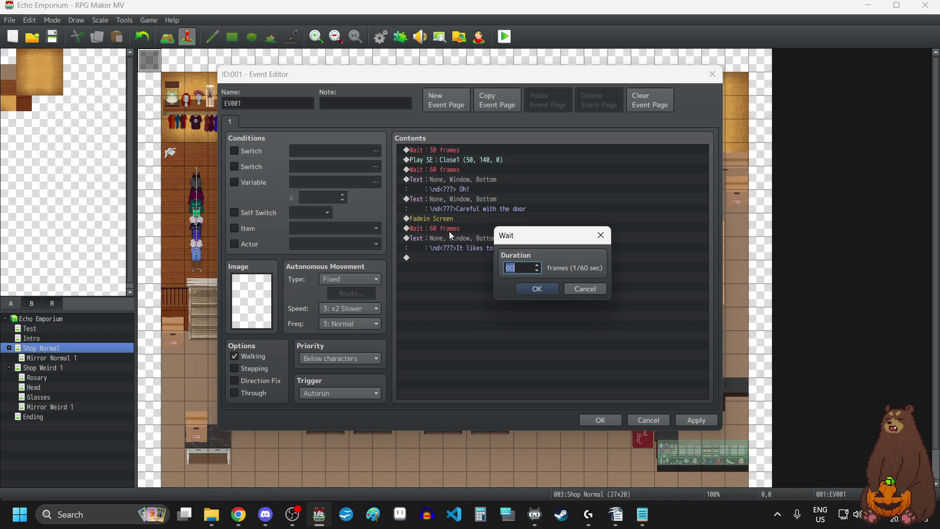
{"action": "type", "text": "18"}
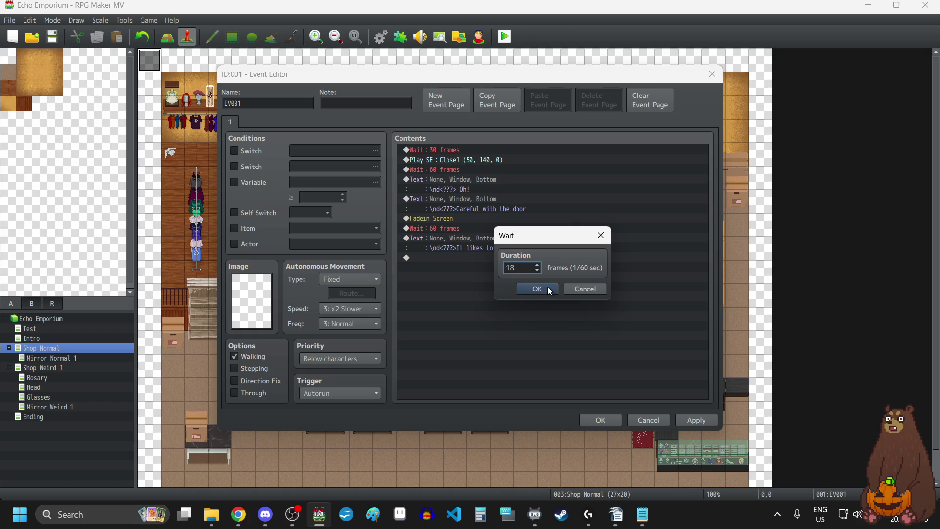
{"action": "left_click", "coordinate": [535, 289]}
- Paste 18-frame waits before the fade-in and at the end of the list
{"action": "key", "text": "ctrl+c"}
{"action": "left_click", "coordinate": [442, 219]}
{"action": "key", "text": "ctrl+v"}
{"action": "left_click", "coordinate": [462, 279]}
{"action": "key", "text": "ctrl+v"}
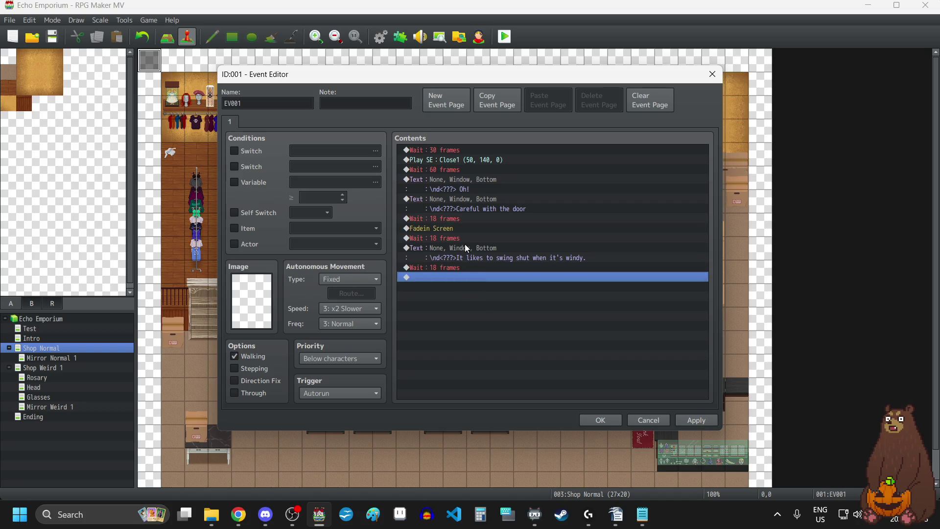
- Paste a copy of the windy text line after the final wait
{"action": "left_click", "coordinate": [465, 248]}
{"action": "key", "text": "ctrl+c"}
{"action": "left_click", "coordinate": [469, 345]}
{"action": "key", "text": "ctrl+v"}
- Rewrite the copied line as 'Huh?' with a new speaker name replacing ???
{"action": "double_click", "coordinate": [461, 278]}
{"action": "left_click", "coordinate": [502, 237]}
{"action": "key", "text": "BackSpace"}
{"action": "key", "text": "BackSpace"}
{"action": "key", "text": "BackSpace"}
{"action": "type", "text": "Layla"}
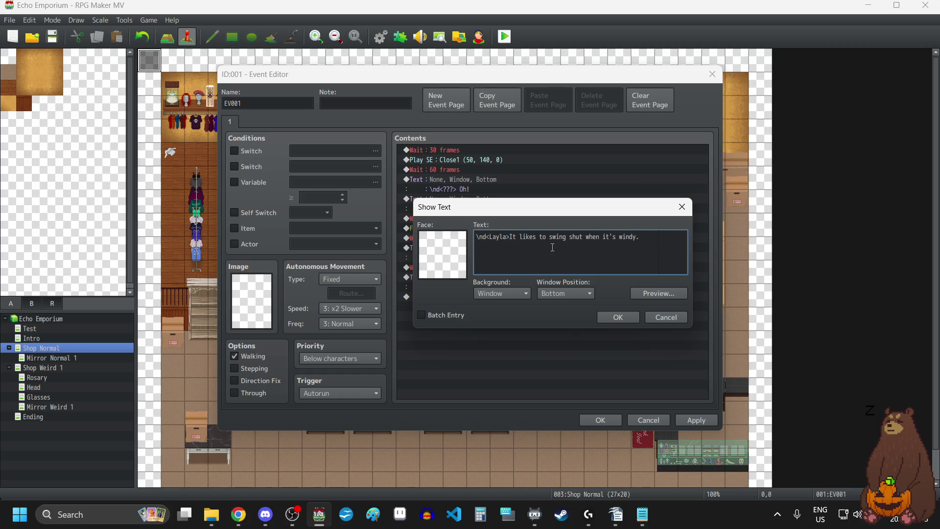
{"action": "left_click_drag", "start_coordinate": [653, 243], "coordinate": [513, 237]}
{"action": "key", "text": "BackSpace"}
{"action": "key", "text": "BackSpace"}
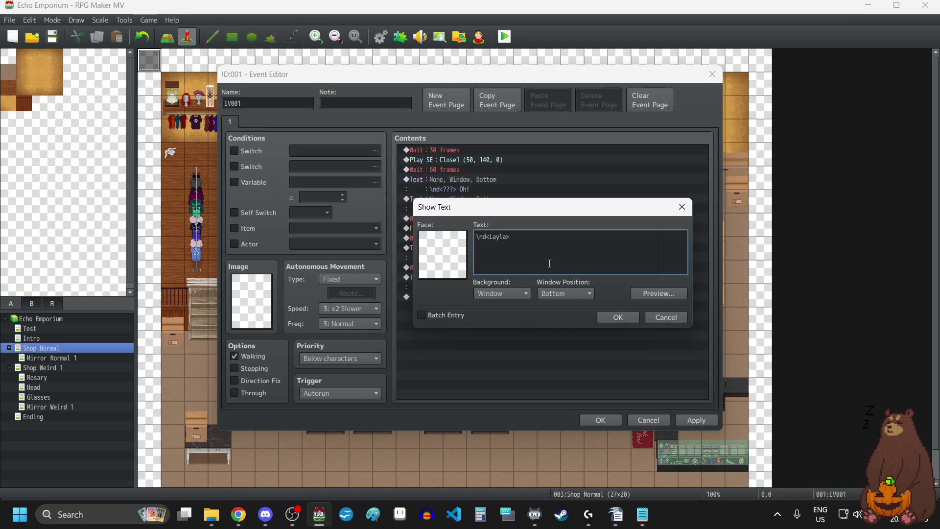
{"action": "type", "text": "Huh?"}
{"action": "left_click", "coordinate": [617, 316]}
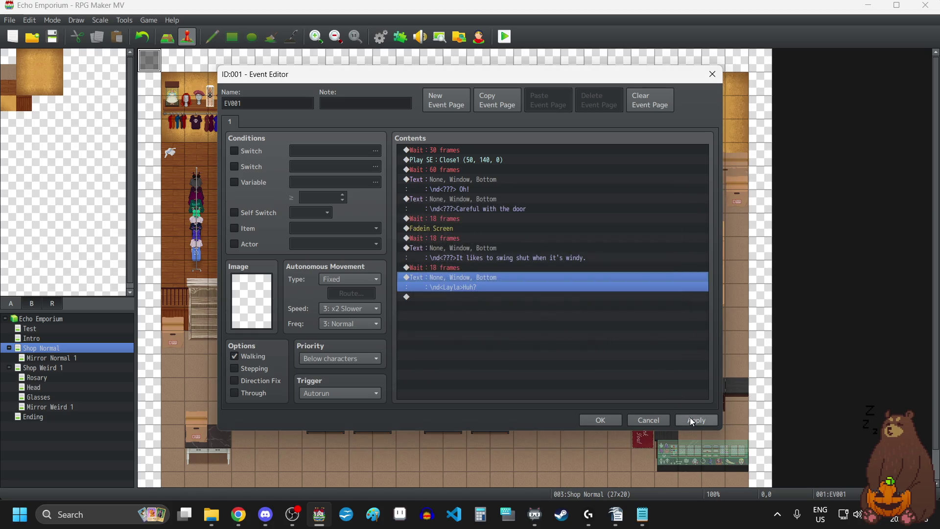
{"action": "left_click", "coordinate": [696, 421]}
{"action": "double_click", "coordinate": [483, 329]}
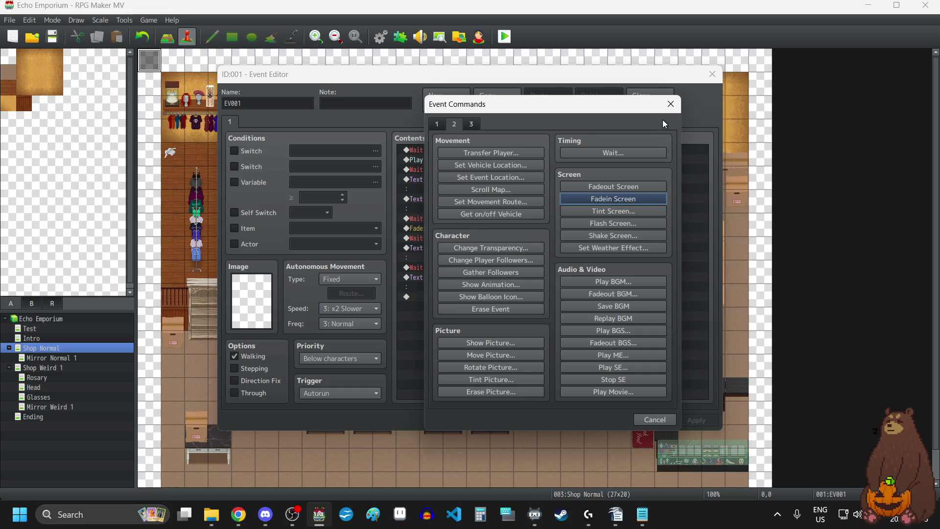
- Append an 18-frame wait and a Set Movement Route command for the Player
{"action": "left_click", "coordinate": [637, 154]}
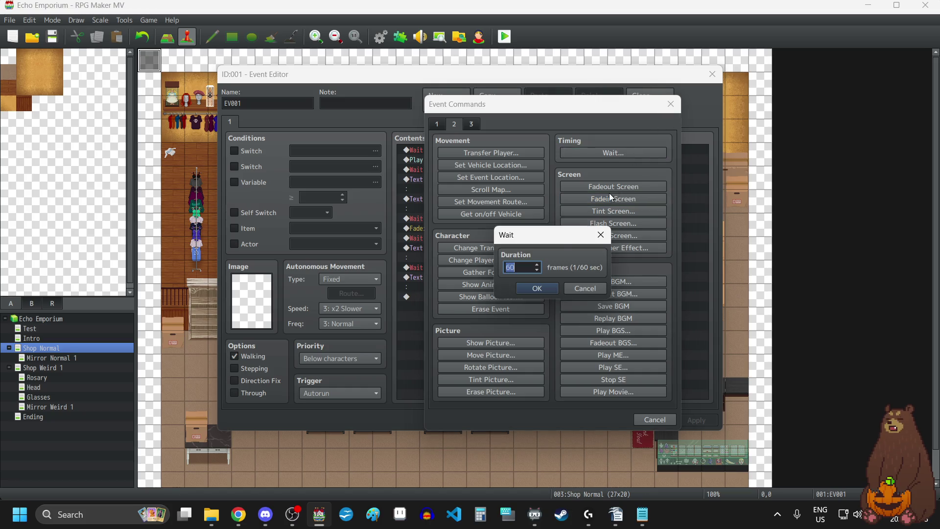
{"action": "left_click", "coordinate": [536, 288]}
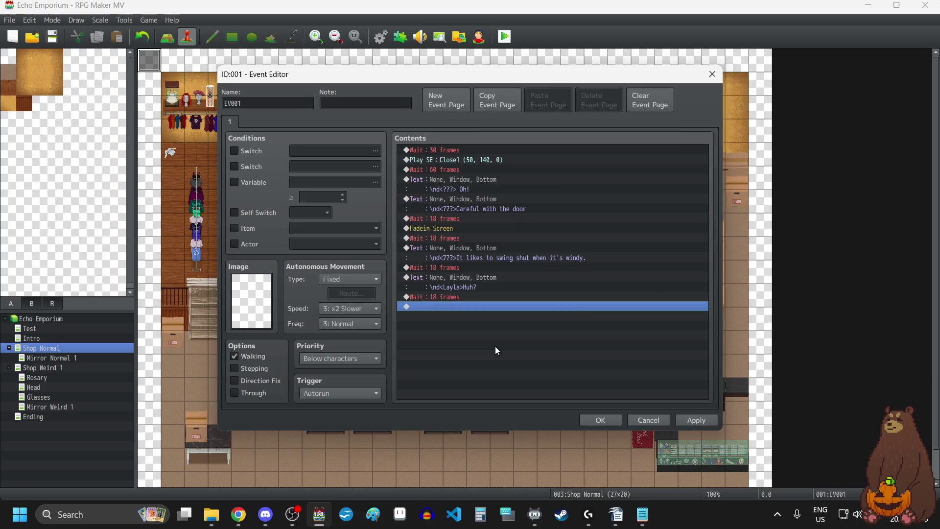
{"action": "double_click", "coordinate": [499, 338]}
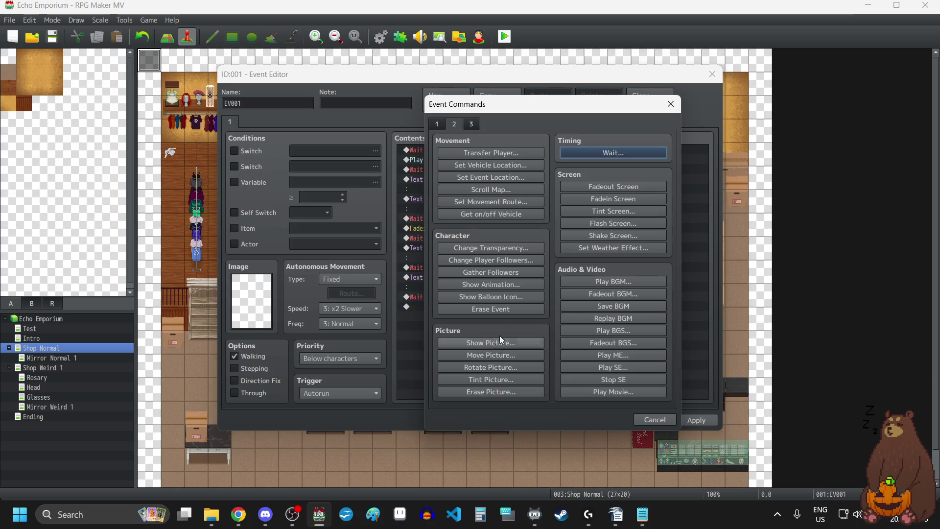
{"action": "left_click", "coordinate": [501, 201]}
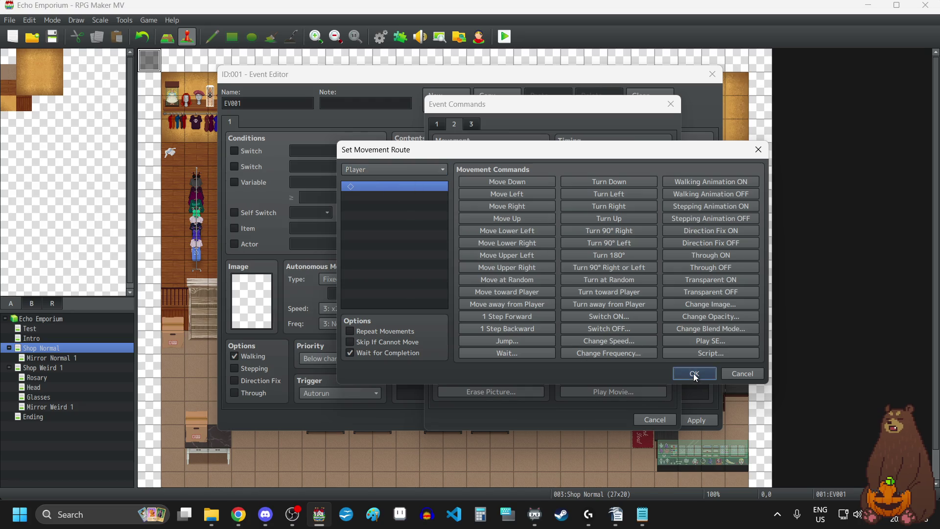
{"action": "left_click", "coordinate": [695, 373]}
{"action": "left_click", "coordinate": [696, 420]}
{"action": "left_click", "coordinate": [610, 420]}
- Reopen the EV001 cutscene event on the Shop Normal map
{"action": "scroll", "coordinate": [625, 349], "scroll_direction": "down", "scroll_amount": 1}
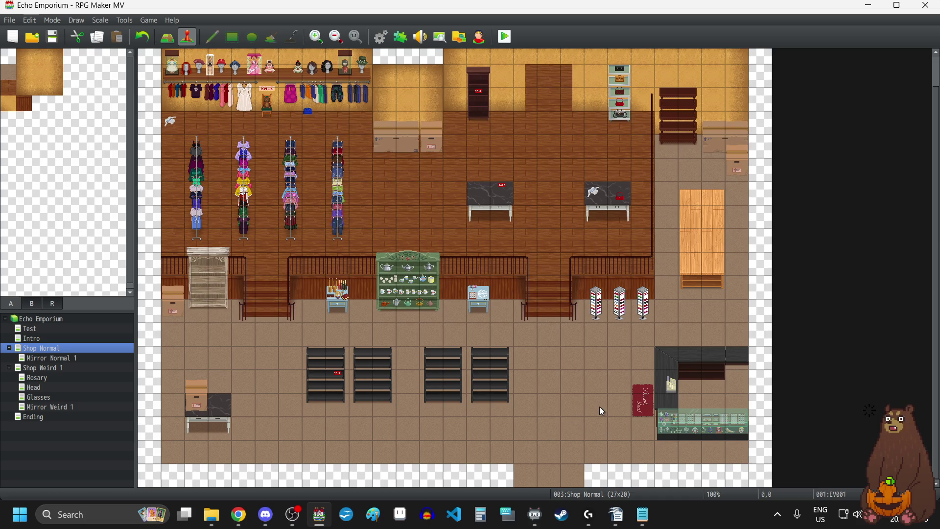
{"action": "scroll", "coordinate": [295, 233], "scroll_direction": "up", "scroll_amount": 2}
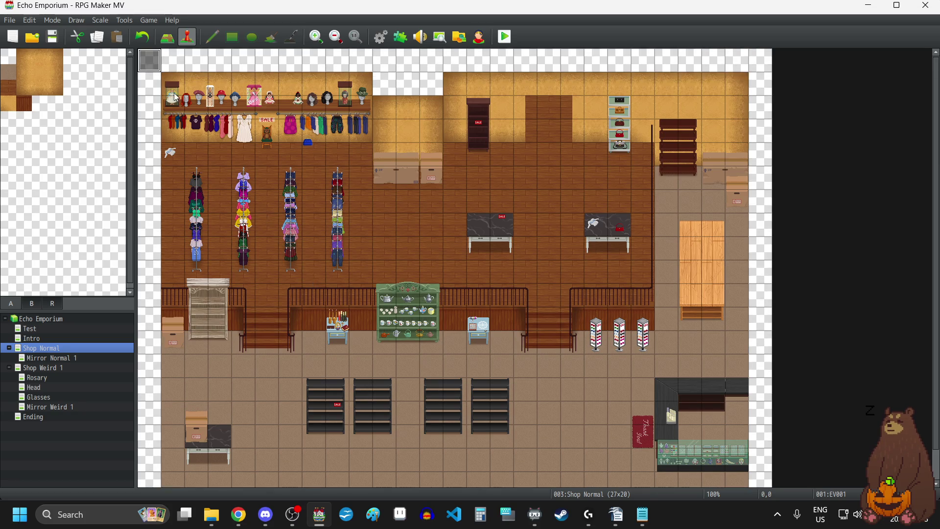
{"action": "double_click", "coordinate": [154, 67]}
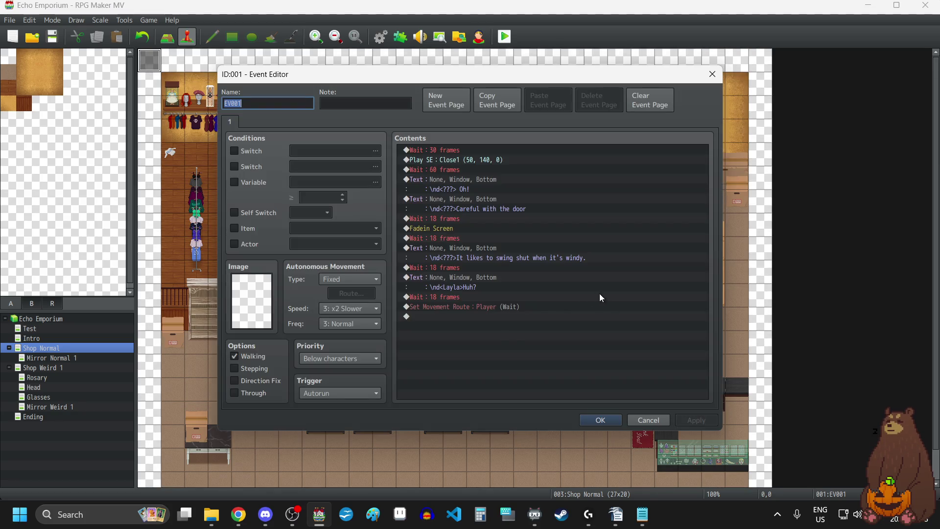
- Start the Player route with Move Up twice, a 30-frame wait and Turn Left
{"action": "left_click", "coordinate": [466, 308]}
{"action": "double_click", "coordinate": [466, 308]}
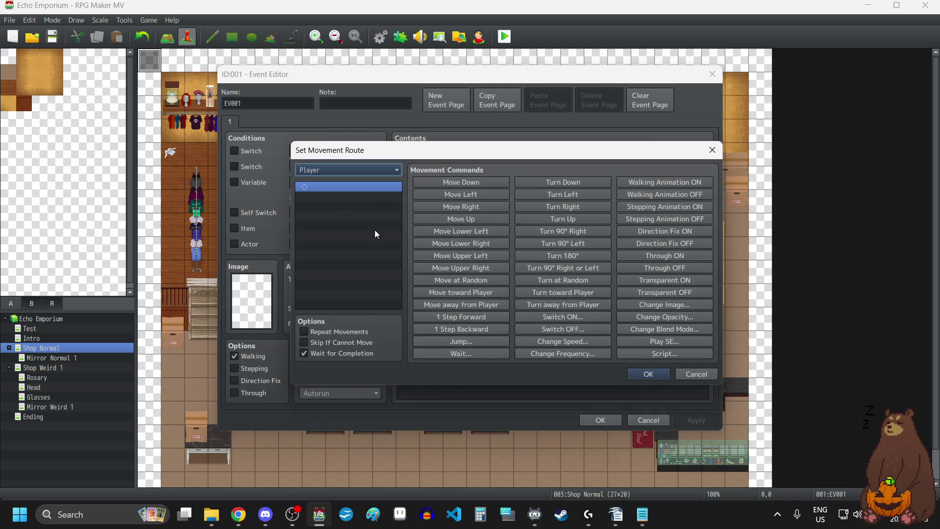
{"action": "left_click", "coordinate": [483, 219]}
{"action": "left_click", "coordinate": [482, 220]}
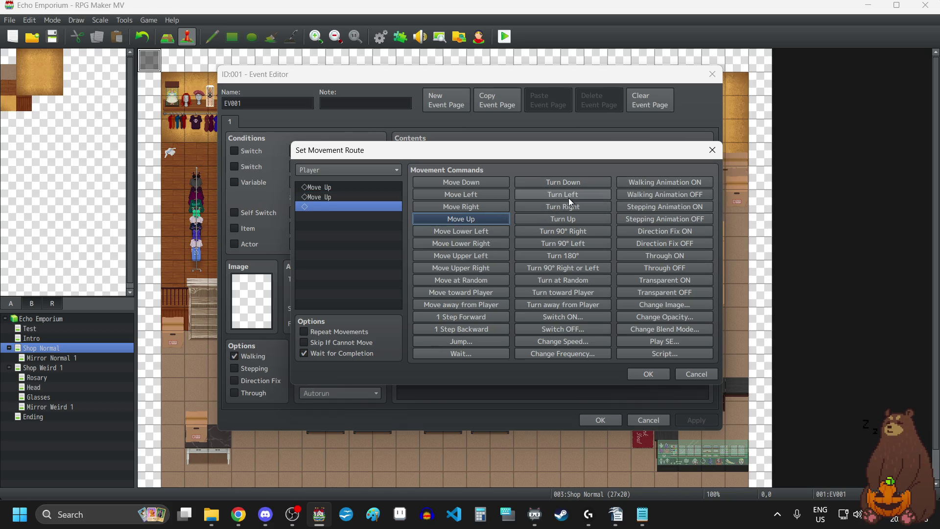
{"action": "left_click", "coordinate": [459, 352]}
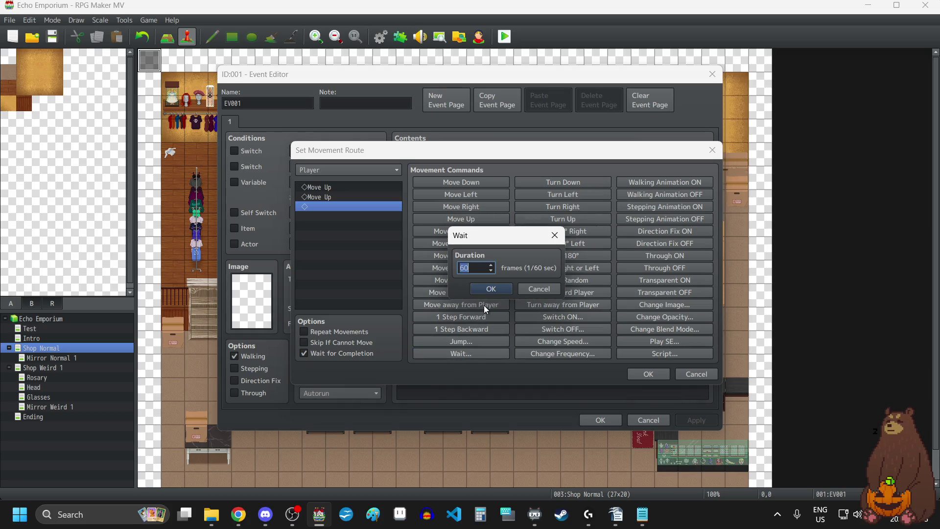
{"action": "type", "text": "30"}
{"action": "left_click", "coordinate": [489, 291]}
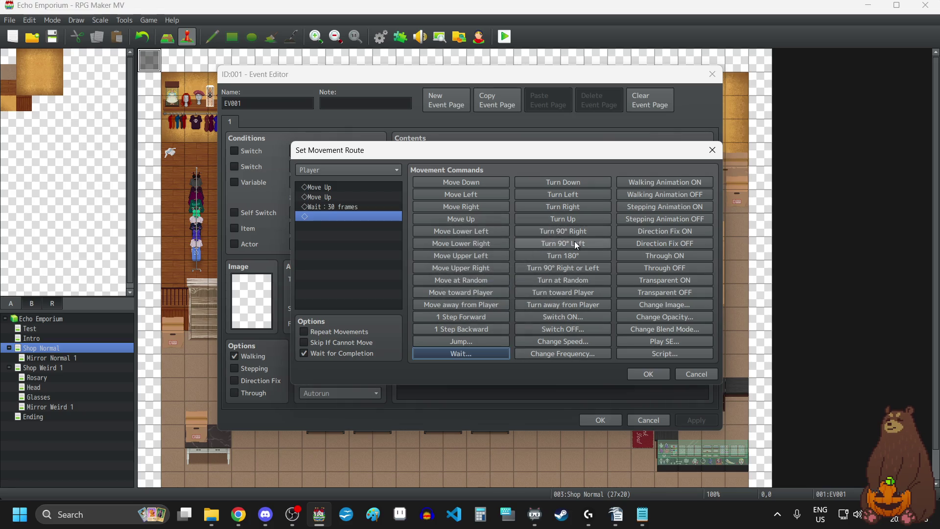
{"action": "left_click", "coordinate": [573, 197]}
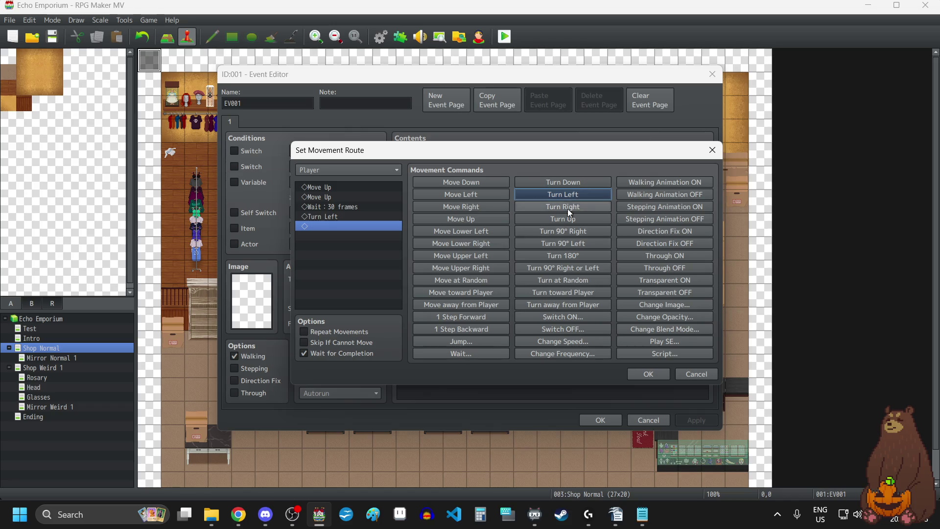
- Continue the route with a 60-frame wait, Turn Right, then a 30-frame wait
{"action": "left_click", "coordinate": [478, 356]}
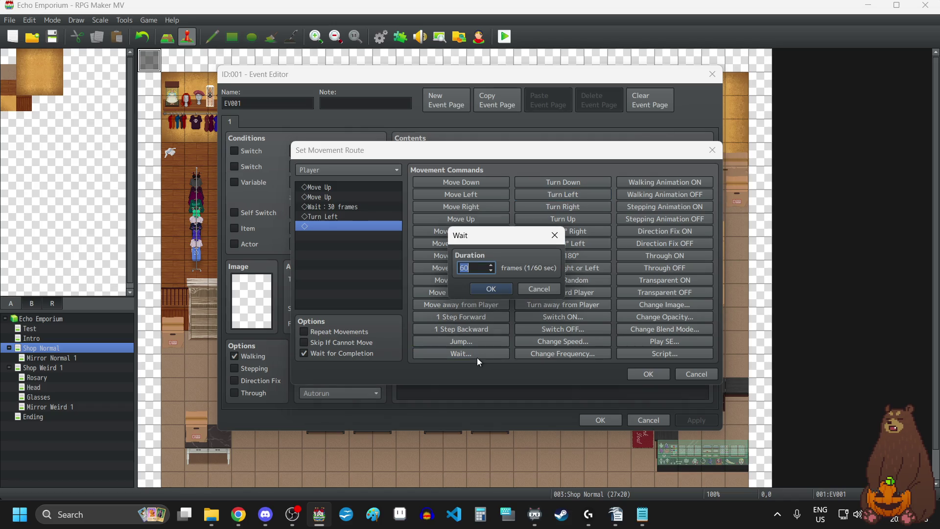
{"action": "key", "text": "Right"}
{"action": "left_click", "coordinate": [506, 292]}
{"action": "left_click", "coordinate": [562, 208]}
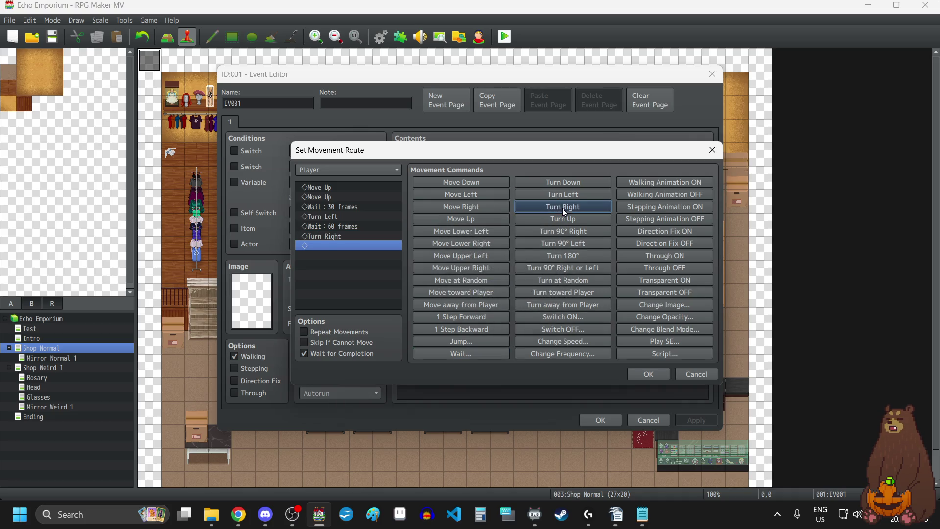
{"action": "left_click", "coordinate": [477, 352]}
{"action": "type", "text": "30"}
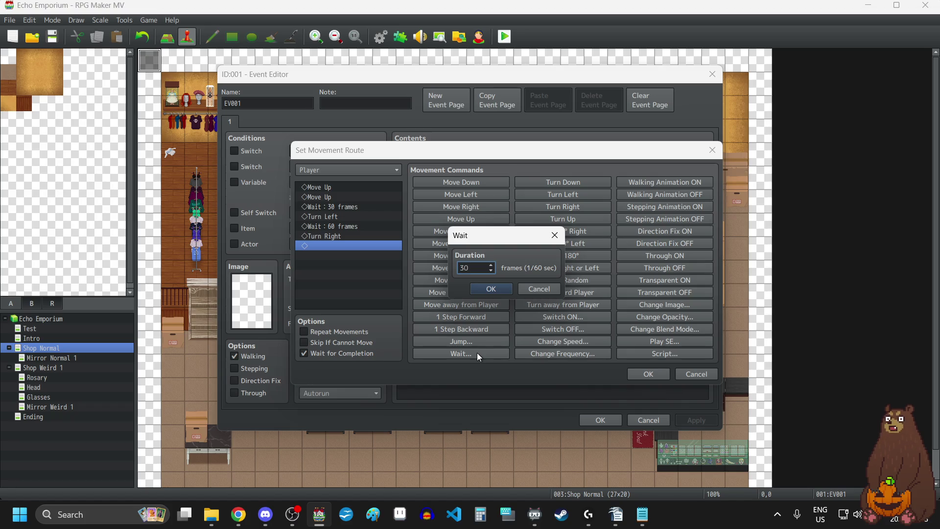
{"action": "type", "text": "60"}
{"action": "left_click", "coordinate": [492, 290]}
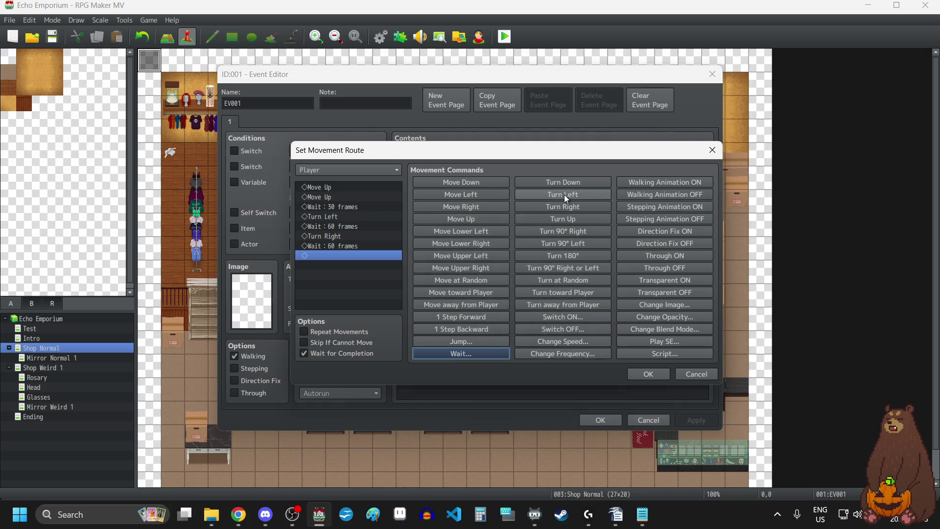
- Finish the route with Move Right, Move Up, Move Right and apply it
{"action": "left_click", "coordinate": [474, 206]}
{"action": "left_click", "coordinate": [477, 221]}
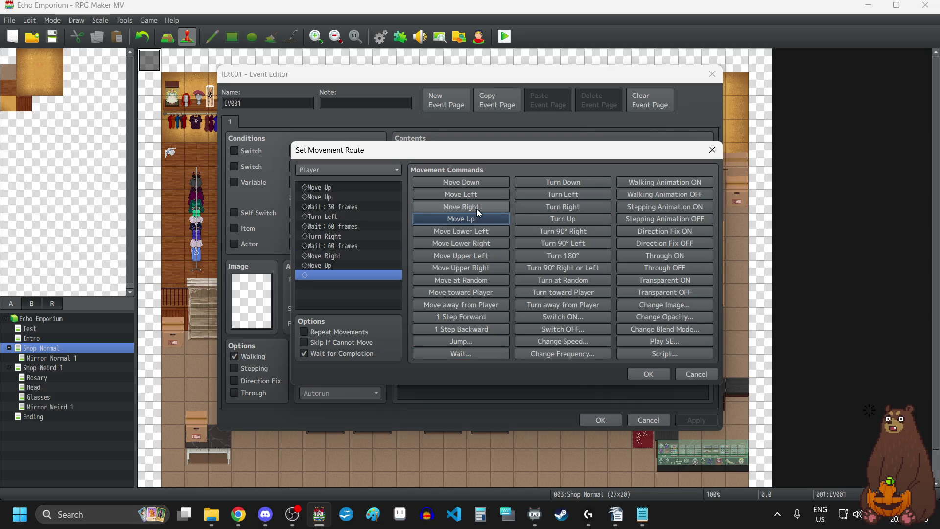
{"action": "left_click", "coordinate": [478, 209]}
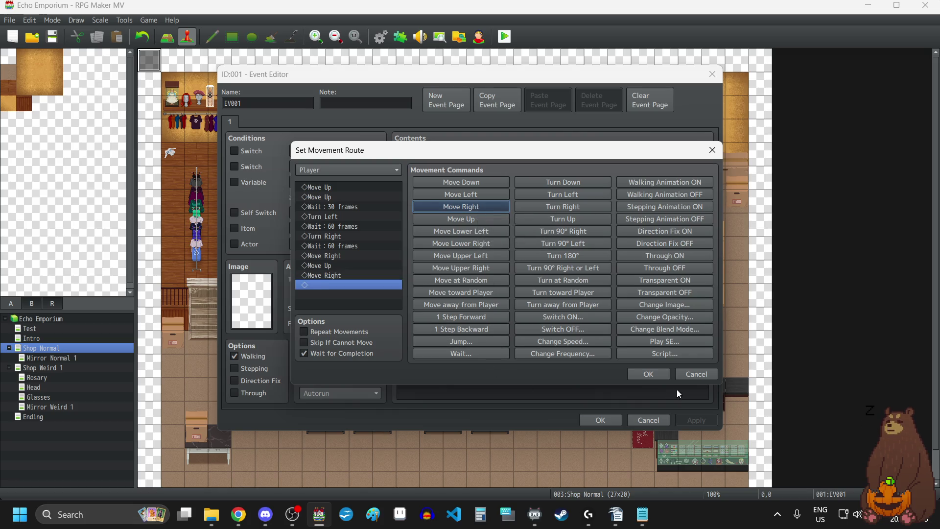
{"action": "left_click", "coordinate": [648, 375]}
{"action": "left_click", "coordinate": [693, 422]}
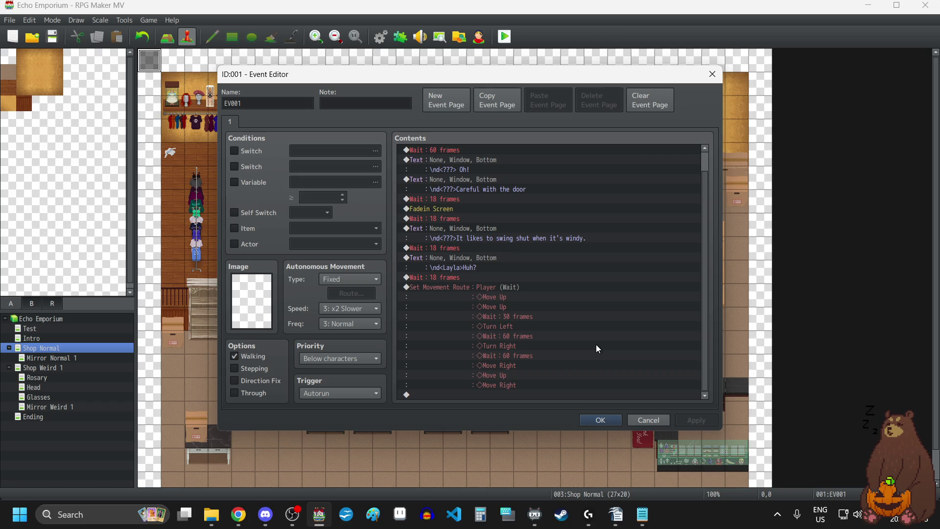
{"action": "left_click", "coordinate": [475, 287]}
- Insert Turn Left and a 60-frame wait before the route's final step right
{"action": "double_click", "coordinate": [476, 288]}
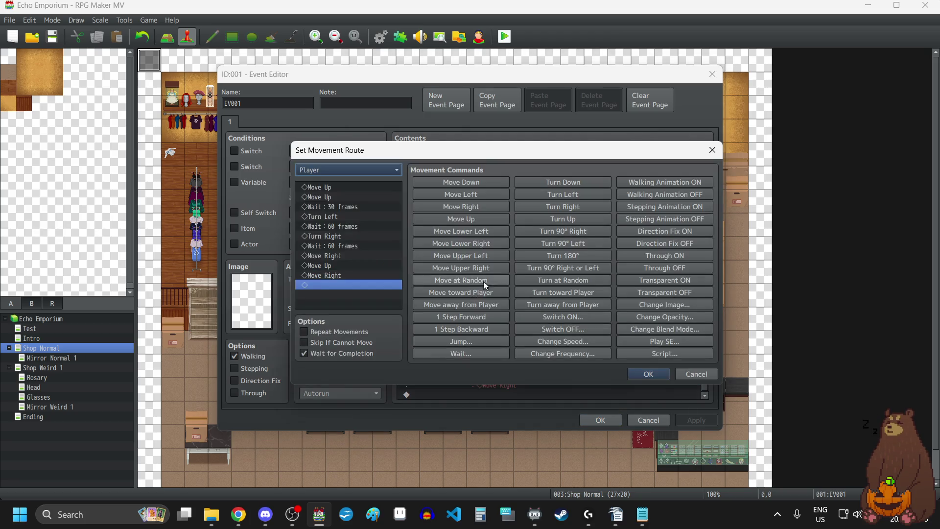
{"action": "left_click", "coordinate": [328, 276]}
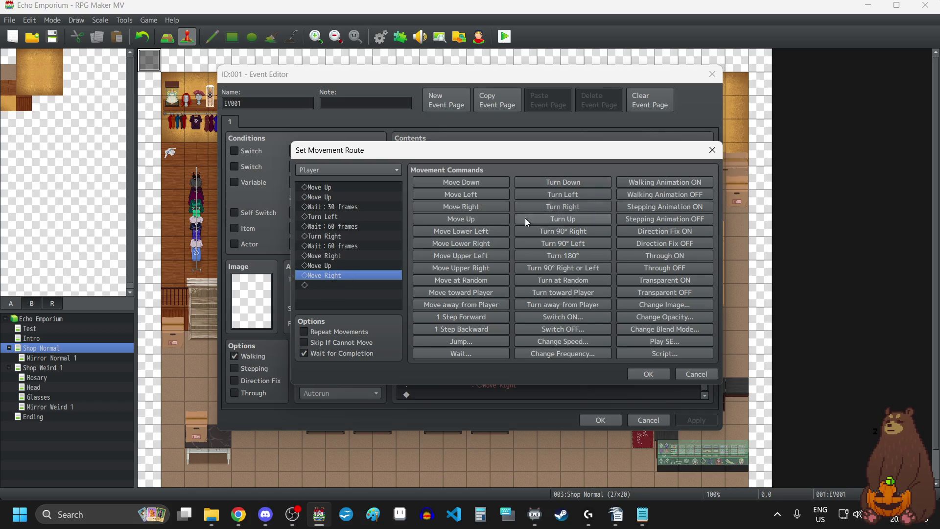
{"action": "left_click", "coordinate": [563, 197]}
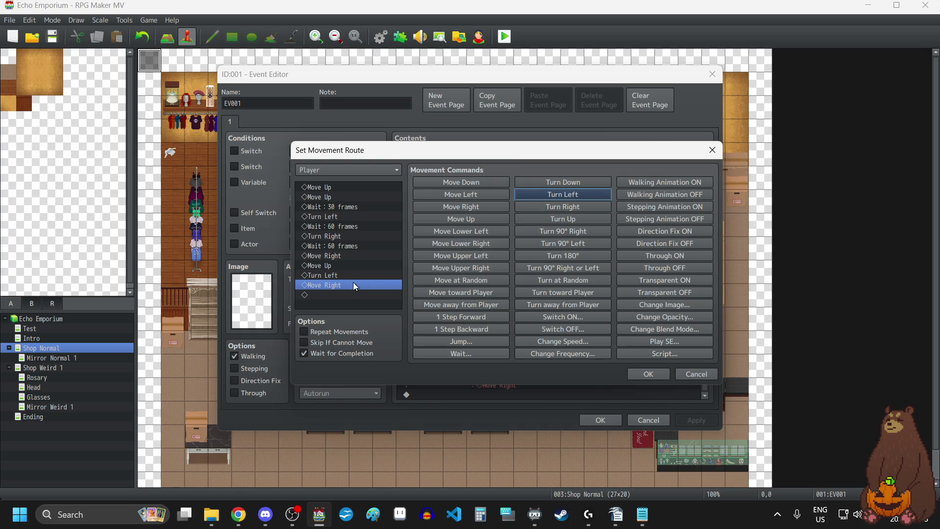
{"action": "left_click", "coordinate": [329, 275]}
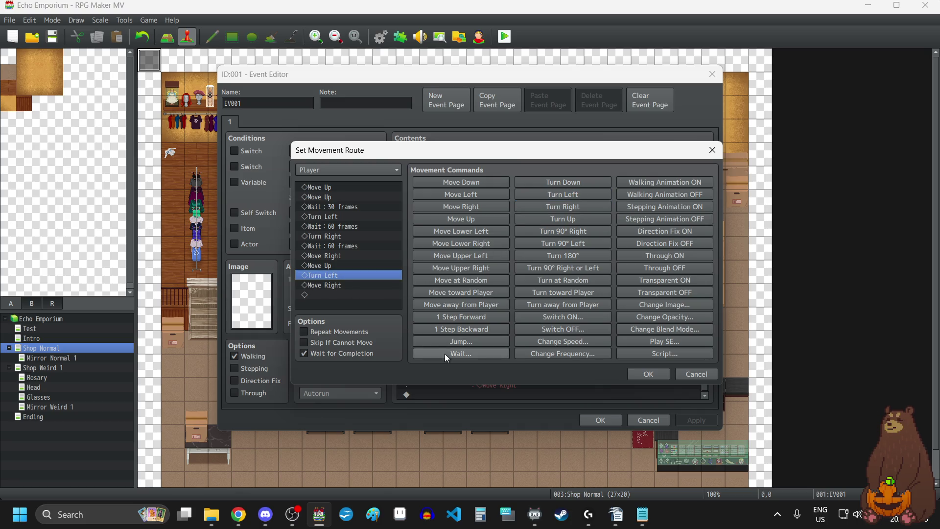
{"action": "left_click", "coordinate": [335, 288]}
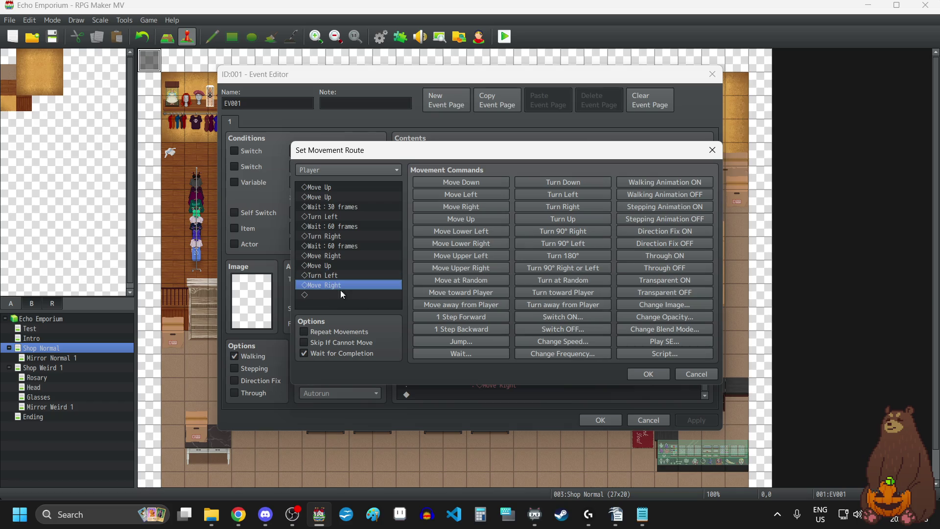
{"action": "left_click", "coordinate": [466, 353]}
{"action": "left_click", "coordinate": [486, 289]}
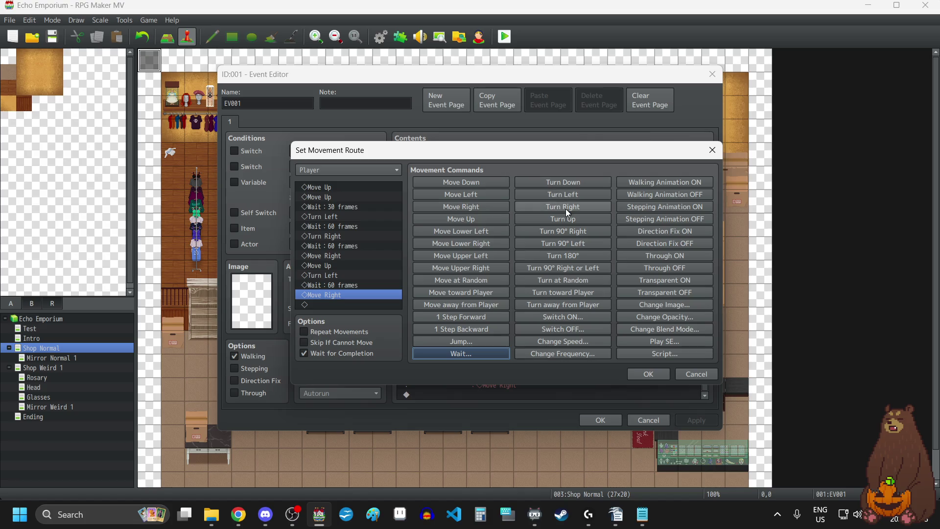
- Insert Turn Right and a 30-frame wait before the final step, then apply
{"action": "left_click", "coordinate": [565, 208]}
{"action": "left_click", "coordinate": [460, 353]}
{"action": "type", "text": "30"}
{"action": "left_click", "coordinate": [493, 288]}
{"action": "scroll", "coordinate": [333, 270], "scroll_direction": "down", "scroll_amount": 1}
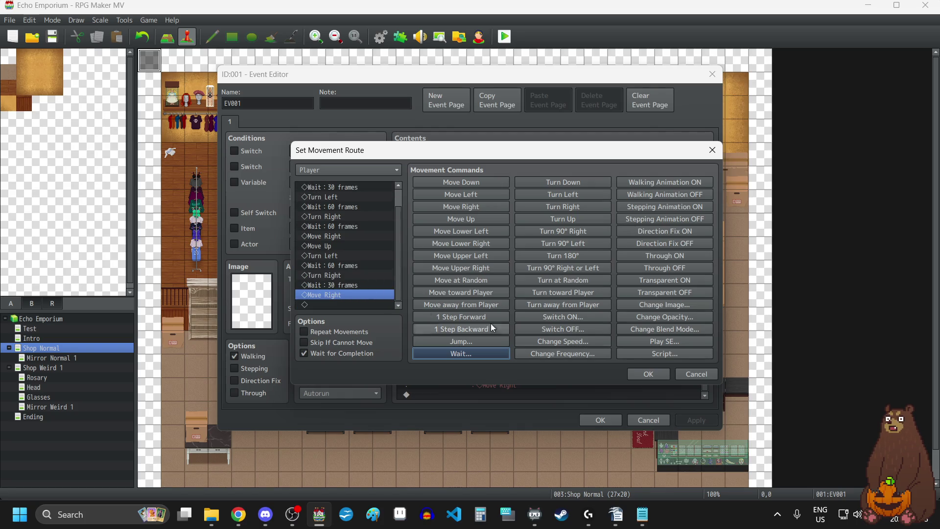
{"action": "left_click", "coordinate": [653, 378]}
{"action": "left_click", "coordinate": [701, 421]}
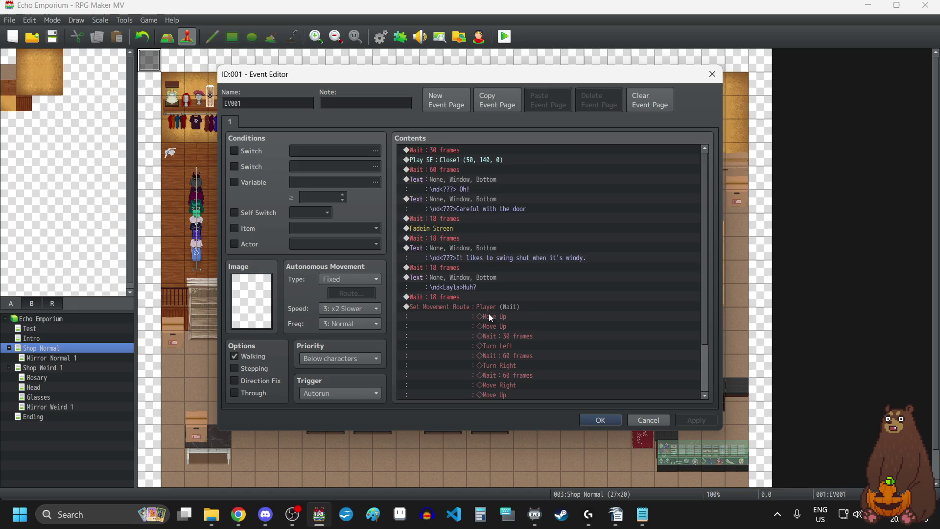
- Copy the 18-frame wait and paste it at the end of the event
{"action": "left_click", "coordinate": [437, 237]}
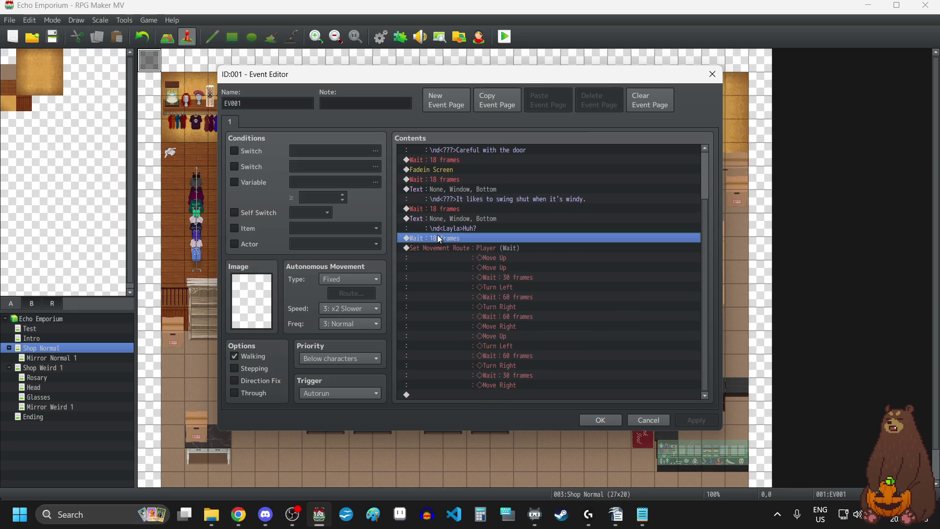
{"action": "key", "text": "ctrl+c"}
{"action": "left_click", "coordinate": [502, 396]}
{"action": "key", "text": "ctrl+v"}
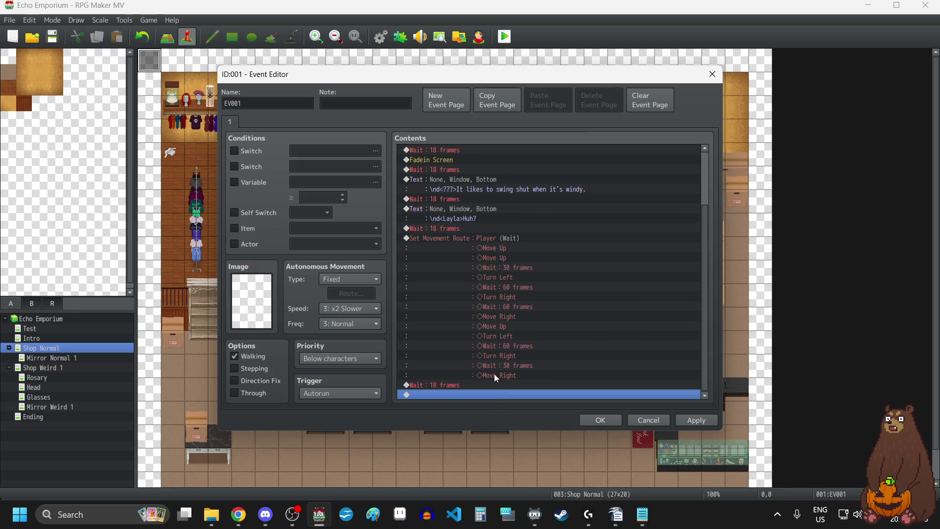
{"action": "scroll", "coordinate": [488, 268], "scroll_direction": "up", "scroll_amount": 2}
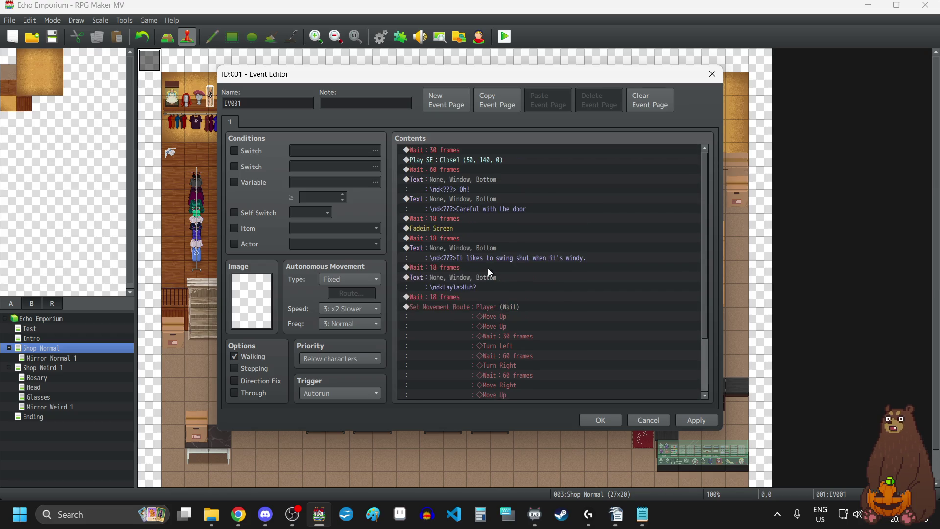
{"action": "double_click", "coordinate": [446, 182]}
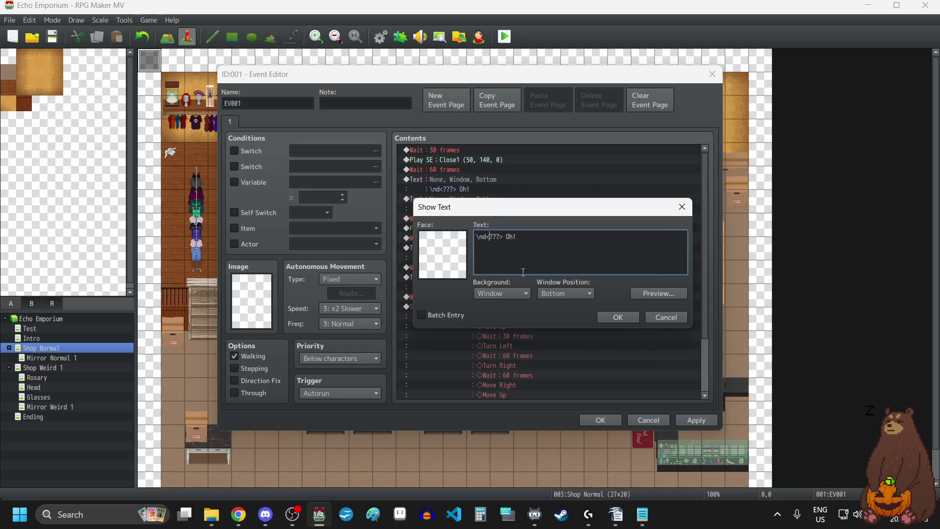
- Change the \nd name code to \n in the 'Oh!' and 'Careful with the door' lines
{"action": "key", "text": "Delete"}
{"action": "left_click", "coordinate": [615, 320]}
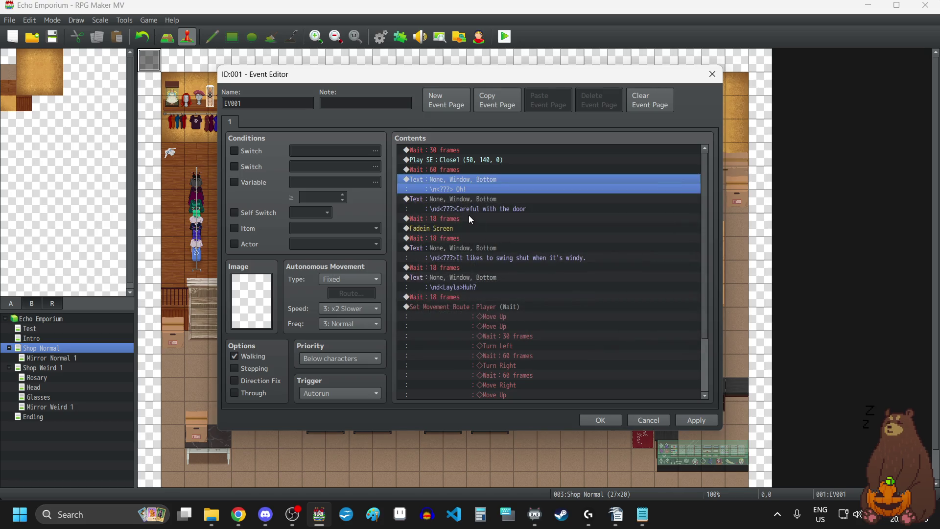
{"action": "double_click", "coordinate": [454, 200]}
{"action": "left_click", "coordinate": [485, 237]}
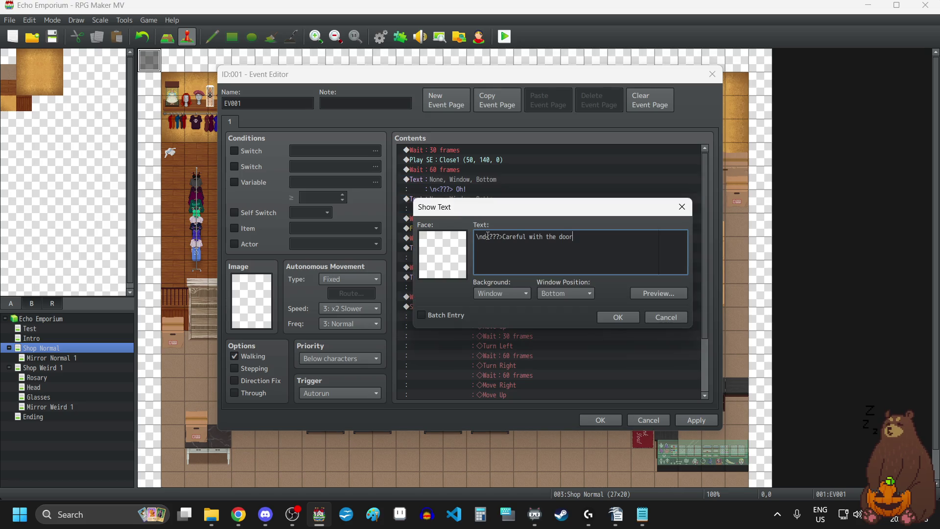
{"action": "key", "text": "Delete"}
{"action": "left_click", "coordinate": [615, 319]}
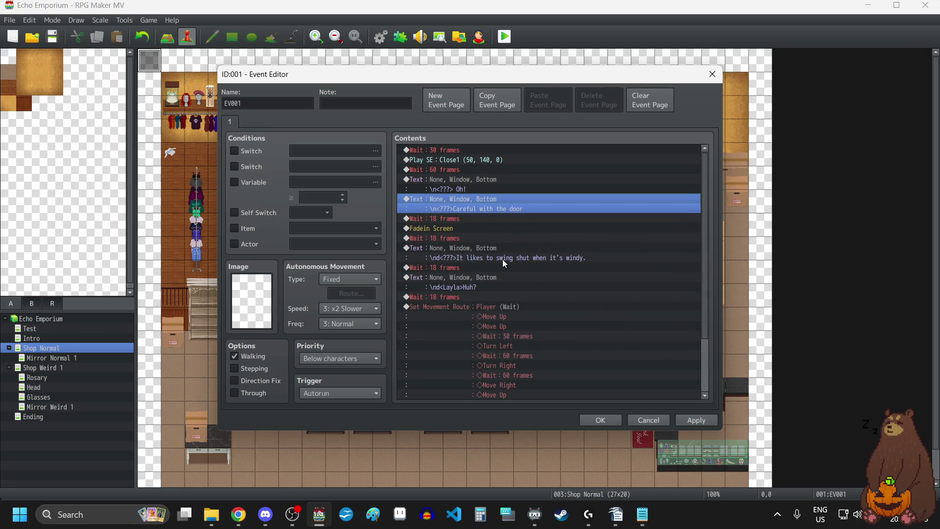
- Change \nd to \n in the windy door line and Layla's 'Huh?' line
{"action": "double_click", "coordinate": [457, 248]}
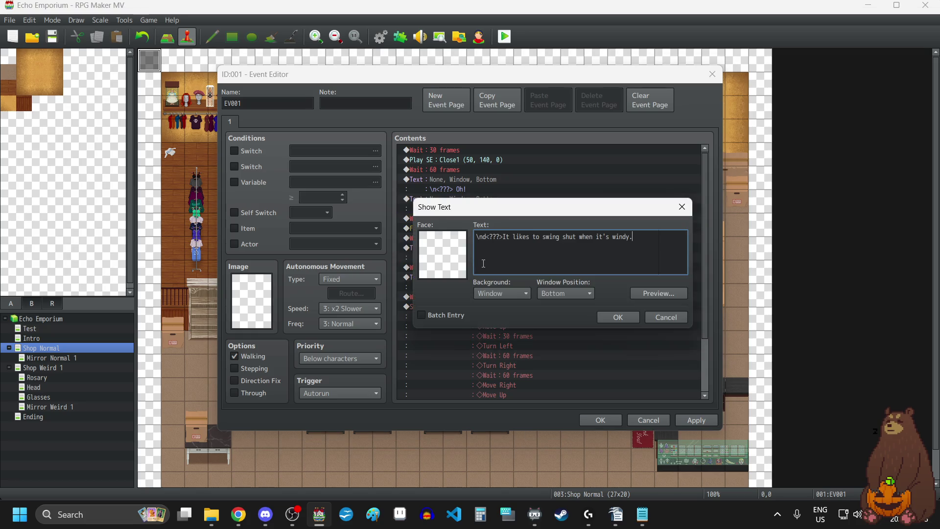
{"action": "key", "text": "Delete"}
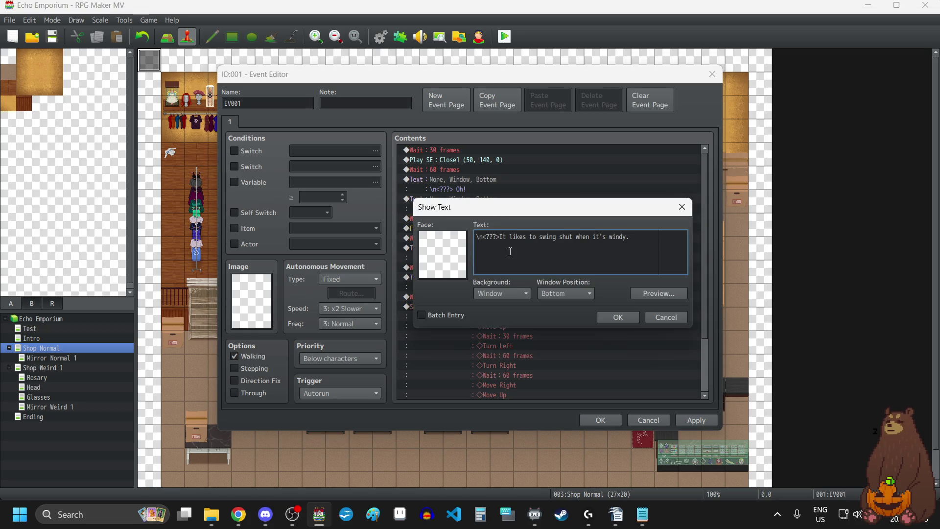
{"action": "left_click", "coordinate": [609, 317]}
{"action": "left_click", "coordinate": [441, 283]}
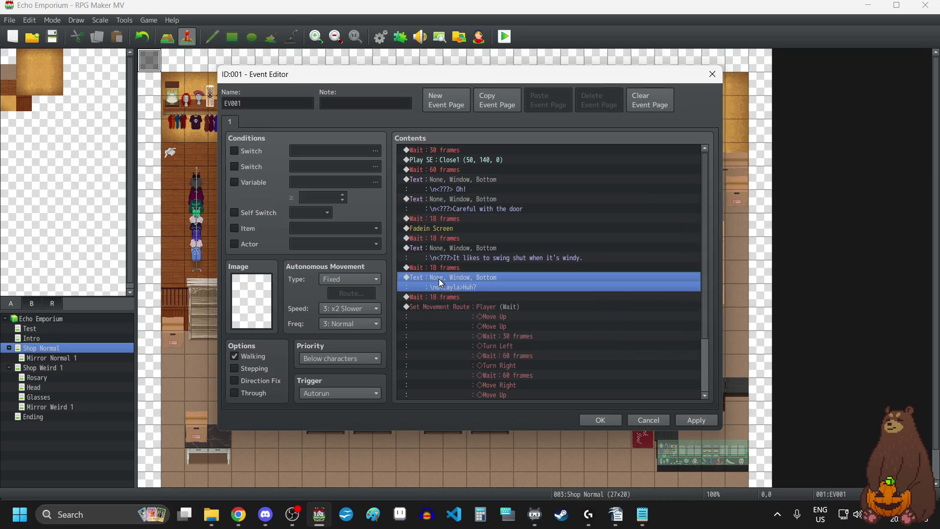
{"action": "double_click", "coordinate": [441, 283]}
{"action": "left_click", "coordinate": [483, 237]}
{"action": "key", "text": "Delete"}
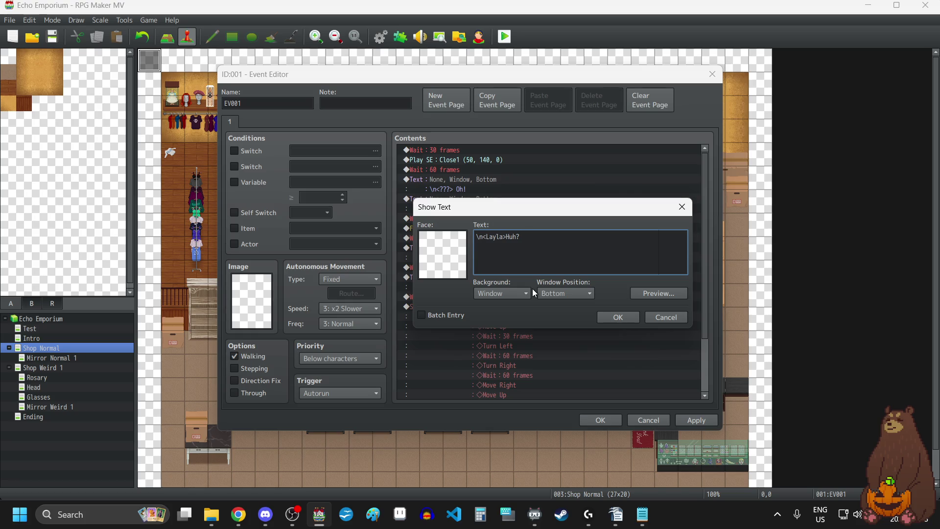
{"action": "left_click", "coordinate": [618, 316]}
- Apply the dialogue edits and close the event editor
{"action": "left_click", "coordinate": [696, 420]}
{"action": "scroll", "coordinate": [508, 309], "scroll_direction": "down", "scroll_amount": 5}
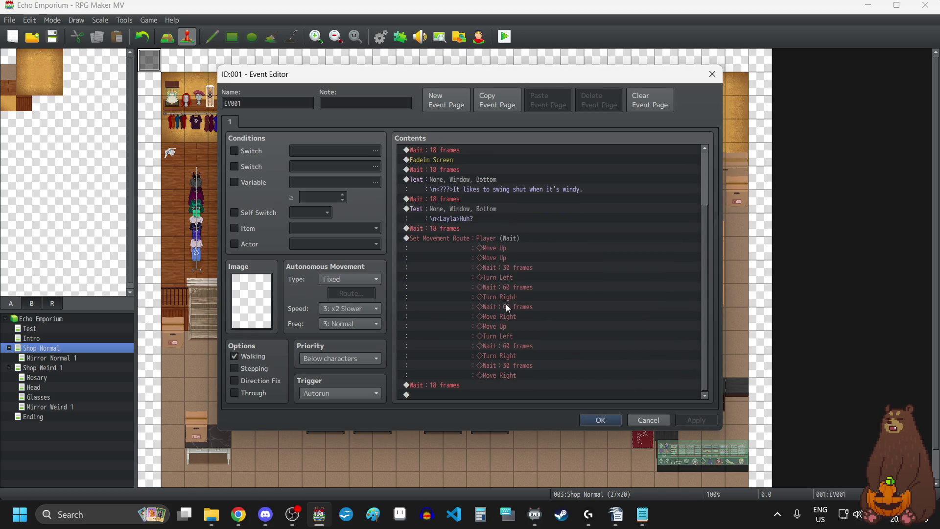
{"action": "left_click", "coordinate": [598, 419]}
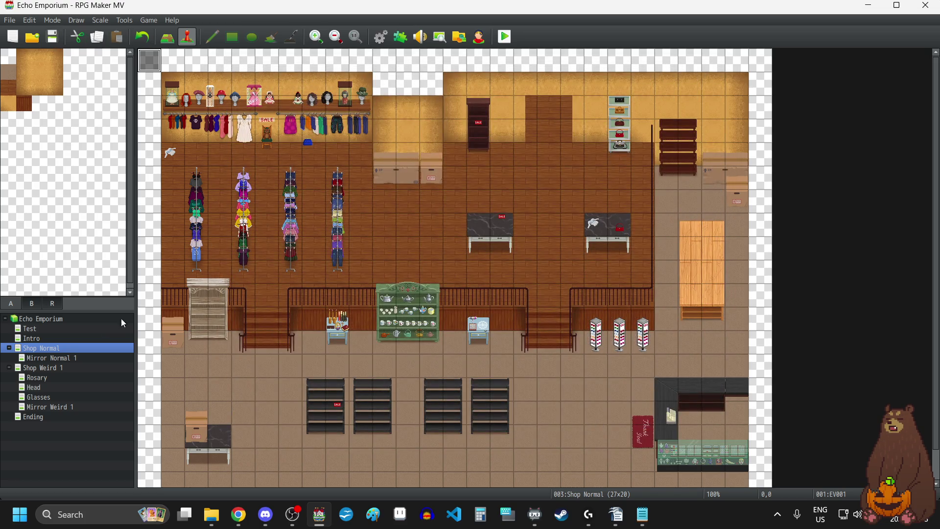
- Fix the Test map EV001 sample text to \n<name>, save the project, and return to Shop Normal
{"action": "left_click", "coordinate": [27, 331]}
{"action": "double_click", "coordinate": [178, 64]}
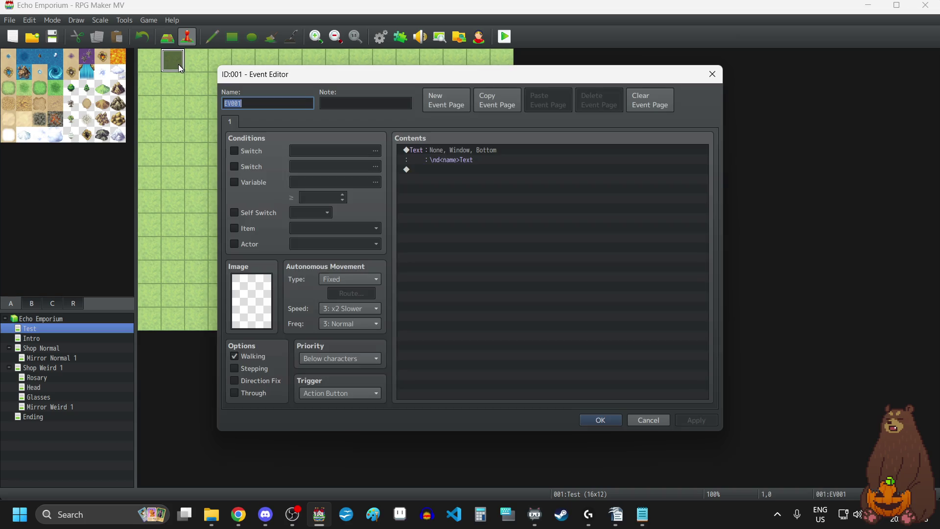
{"action": "double_click", "coordinate": [463, 154]}
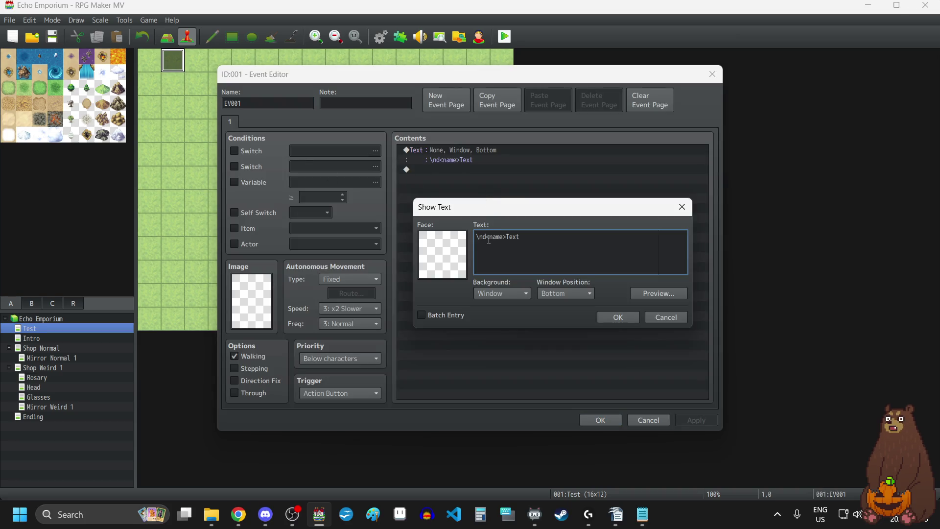
{"action": "key", "text": "BackSpace"}
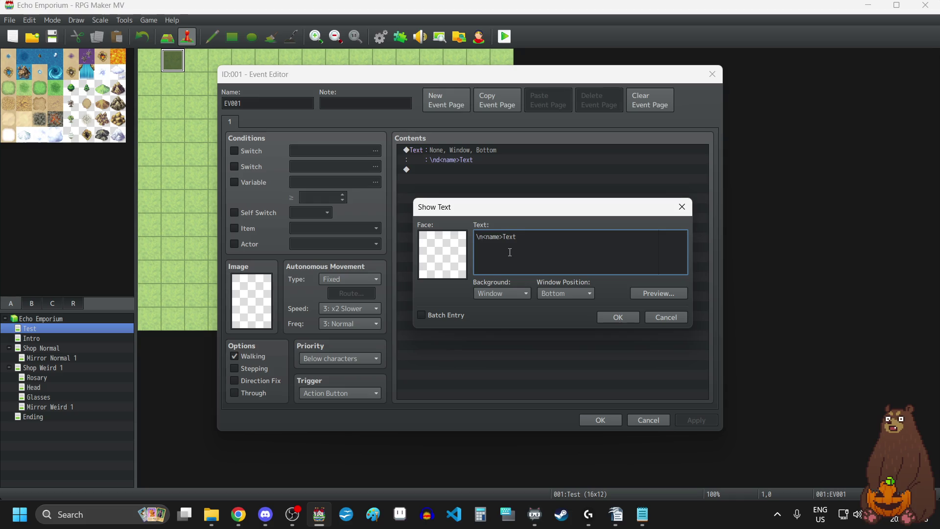
{"action": "left_click", "coordinate": [622, 318]}
{"action": "left_click", "coordinate": [696, 422]}
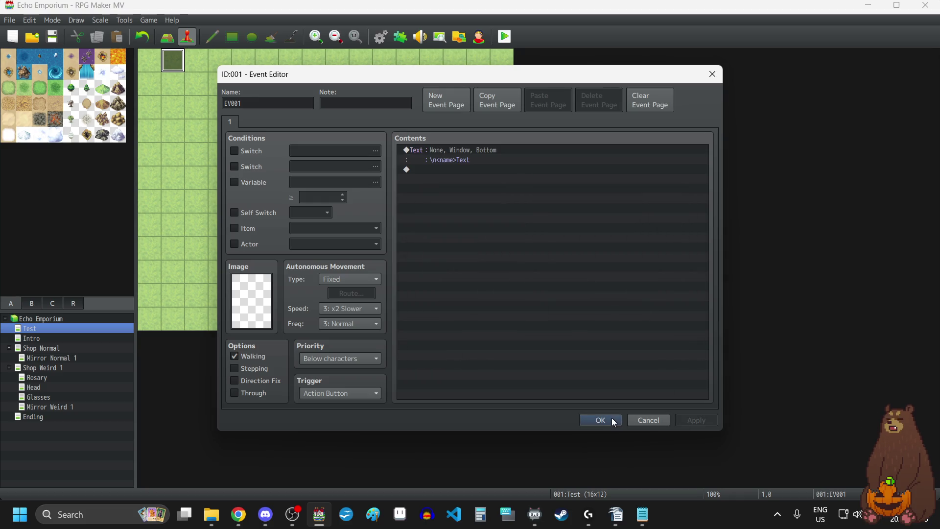
{"action": "left_click", "coordinate": [607, 419]}
{"action": "left_click", "coordinate": [59, 41]}
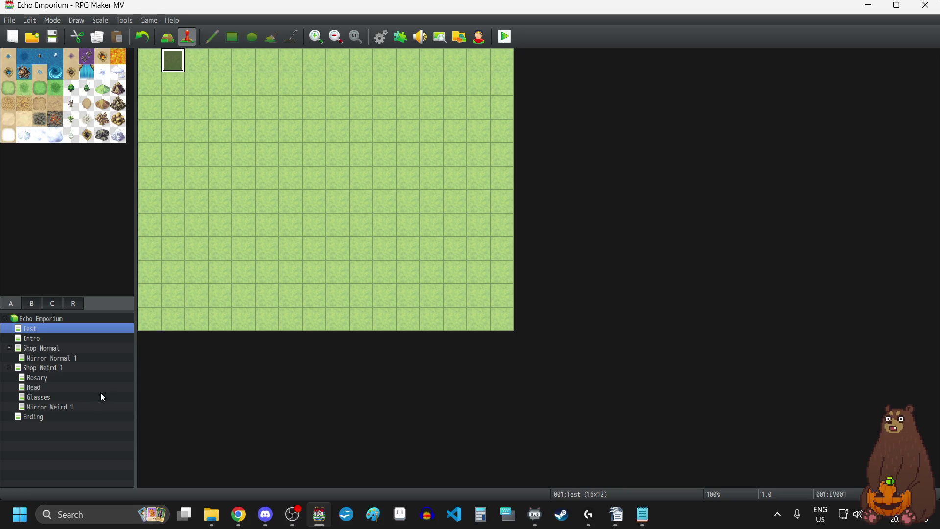
{"action": "left_click", "coordinate": [43, 348]}
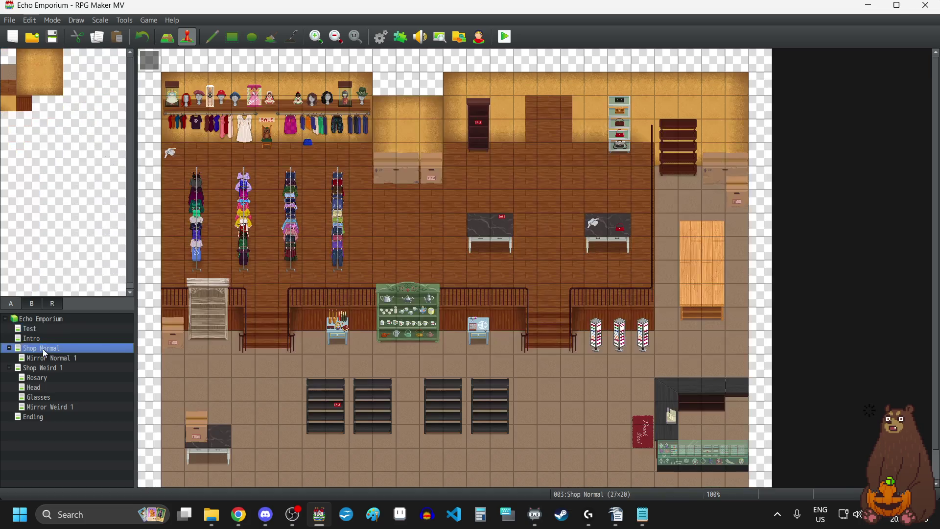
- Copy Layla's 'Huh?' line to the end of EV001 and reword it to 'Oh, sorry...'
{"action": "double_click", "coordinate": [143, 67]}
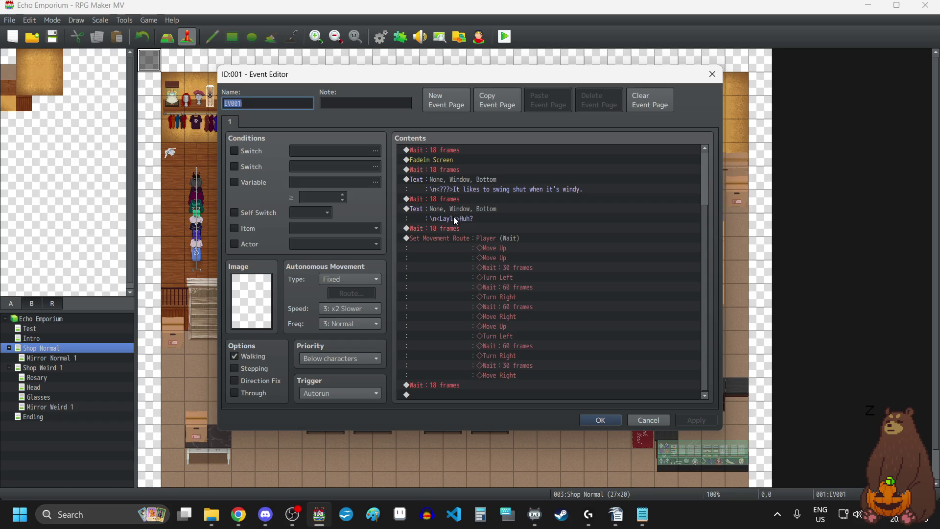
{"action": "left_click", "coordinate": [451, 210]}
{"action": "key", "text": "ctrl+c"}
{"action": "left_click", "coordinate": [479, 395]}
{"action": "key", "text": "ctrl+v"}
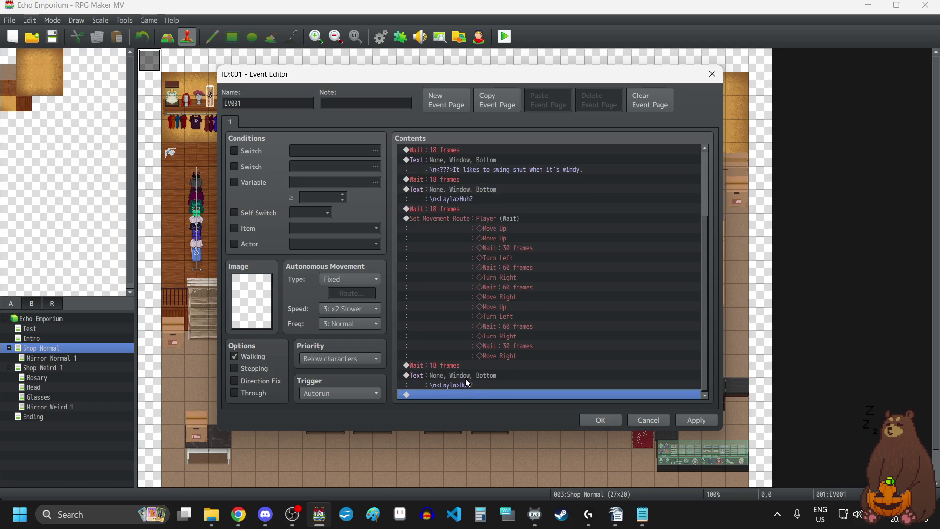
{"action": "double_click", "coordinate": [466, 383]}
{"action": "left_click_drag", "start_coordinate": [506, 236], "coordinate": [522, 237]}
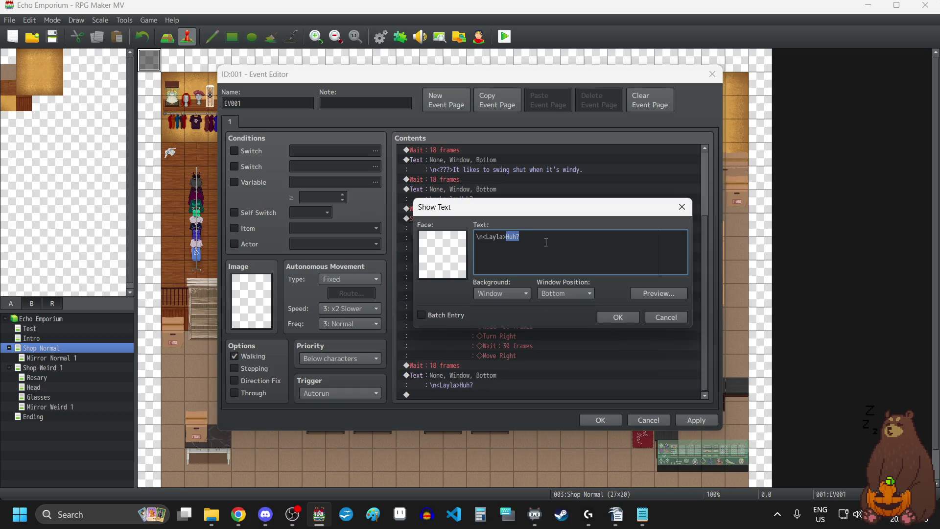
{"action": "type", "text": "O"}
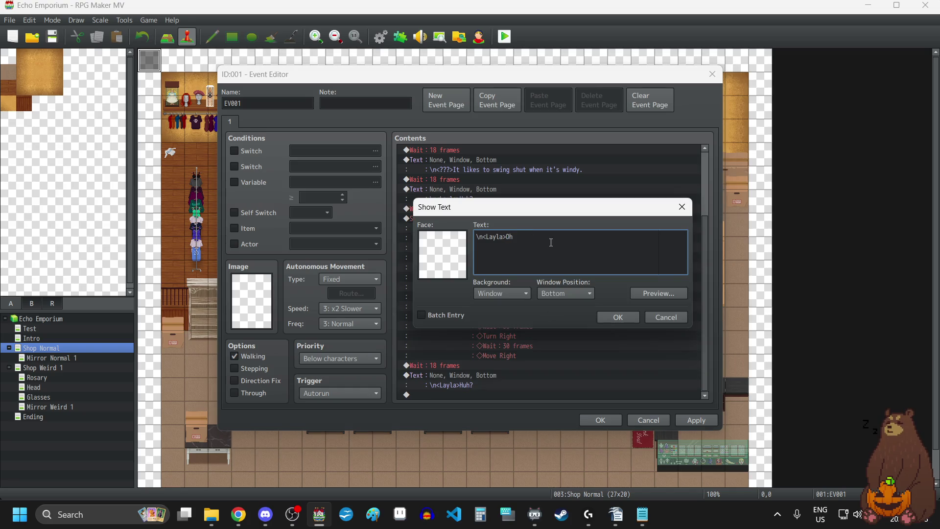
{"action": "type", "text": "."}
{"action": "left_click", "coordinate": [624, 314]}
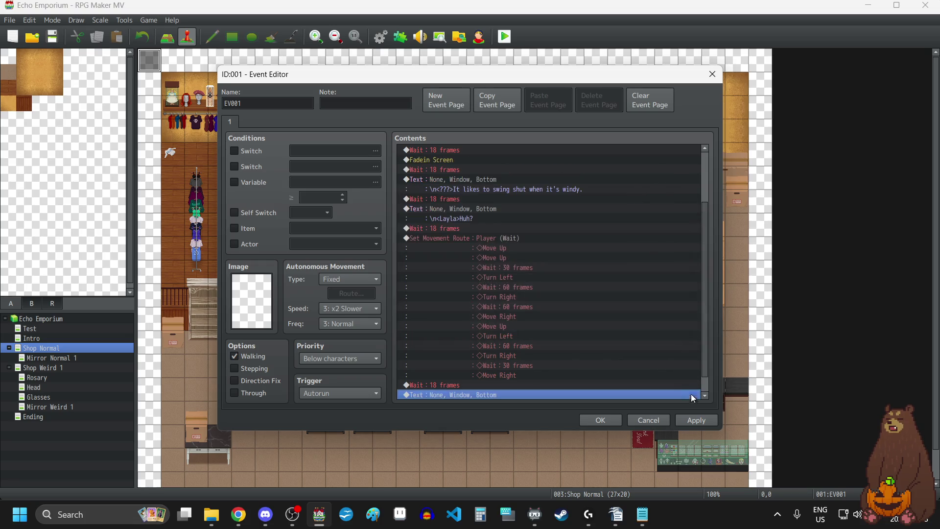
{"action": "left_click", "coordinate": [692, 423]}
{"action": "scroll", "coordinate": [582, 375], "scroll_direction": "down", "scroll_amount": 1}
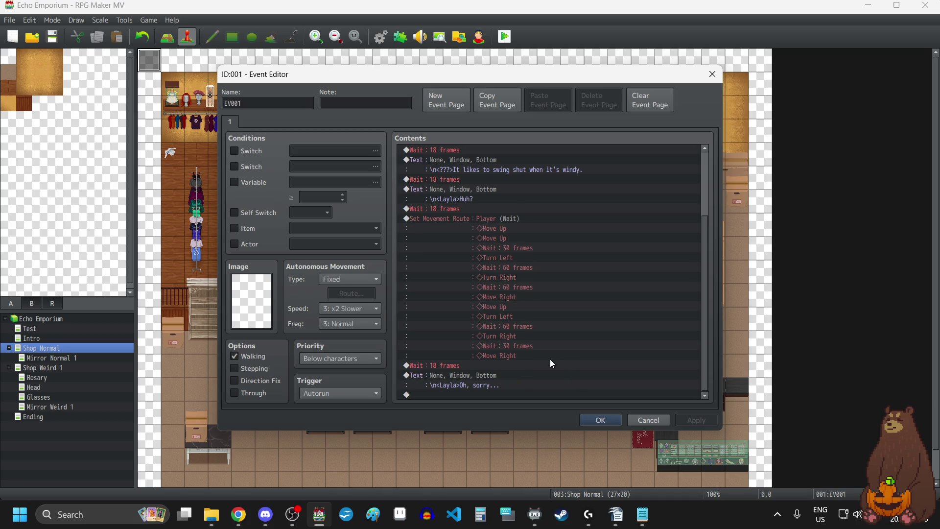
- Add an 18-frame Wait at the end of the cutscene
{"action": "double_click", "coordinate": [455, 395]}
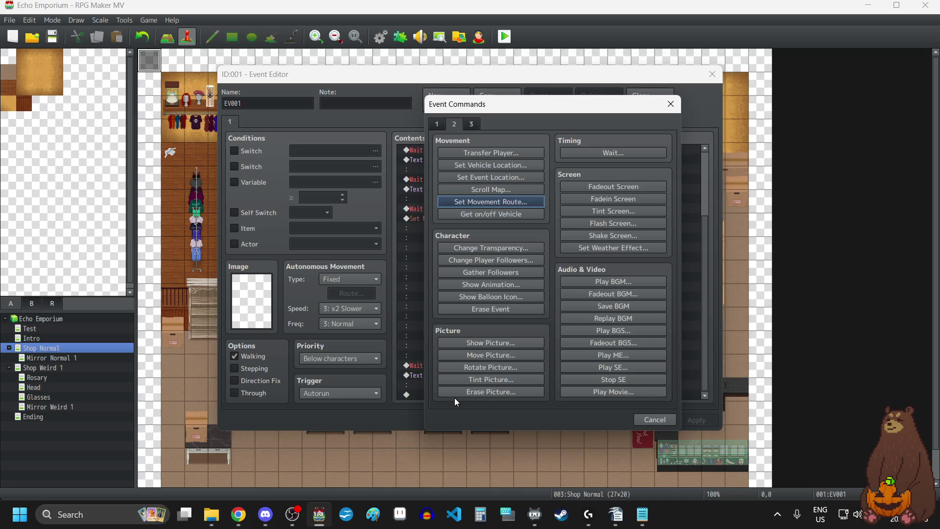
{"action": "left_click", "coordinate": [439, 125]}
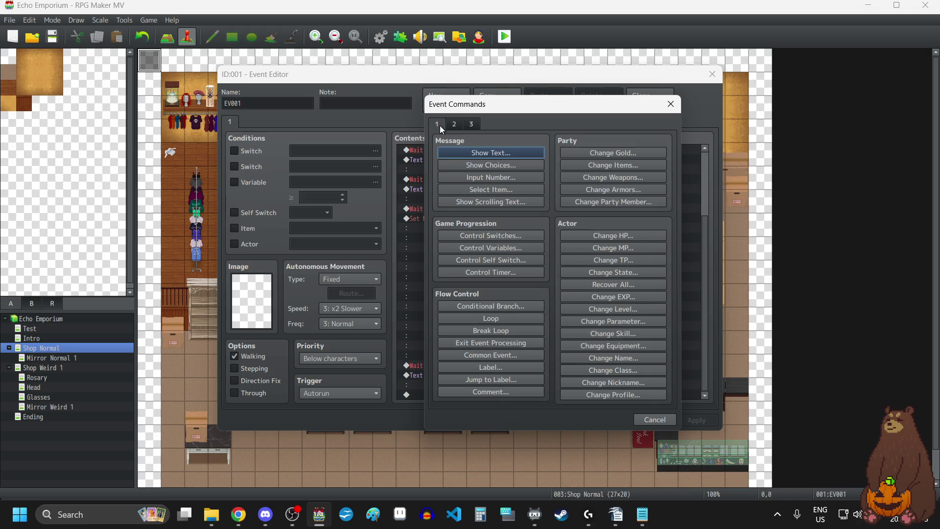
{"action": "left_click", "coordinate": [455, 124]}
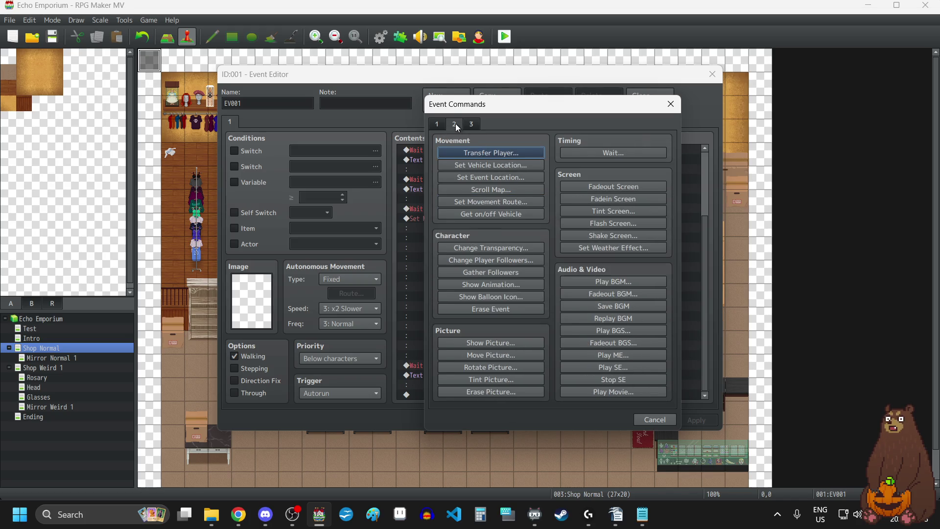
{"action": "left_click", "coordinate": [613, 152]}
{"action": "type", "text": "18"}
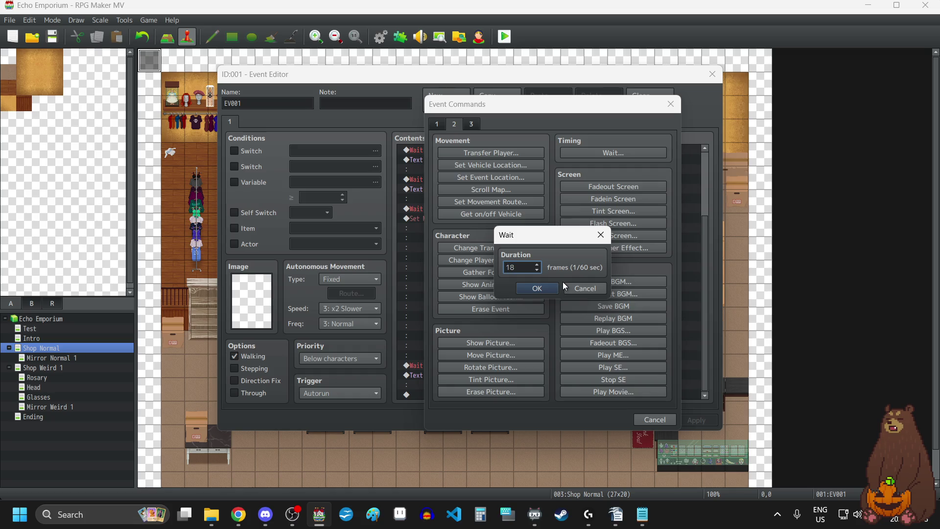
{"action": "left_click", "coordinate": [546, 288]}
- Add a Control Self Switch command turning self switch A ON
{"action": "double_click", "coordinate": [442, 394]}
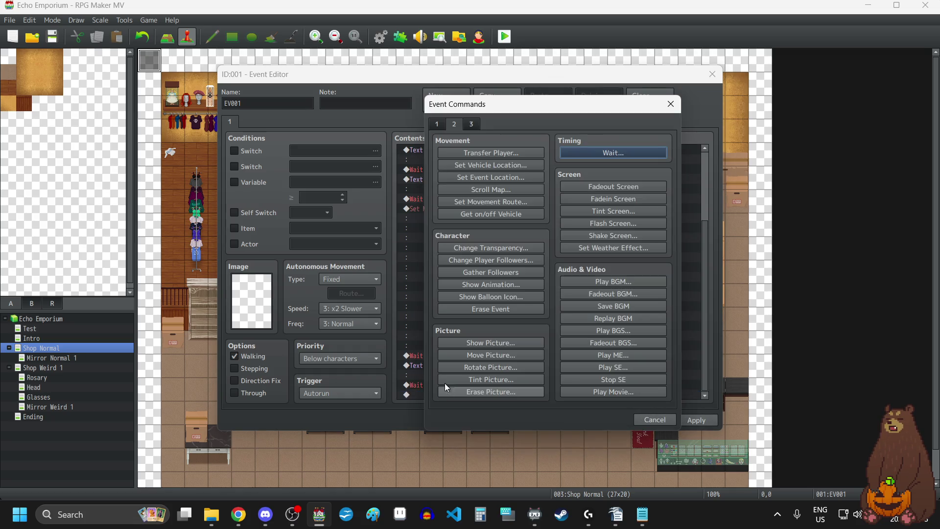
{"action": "left_click", "coordinate": [437, 124]}
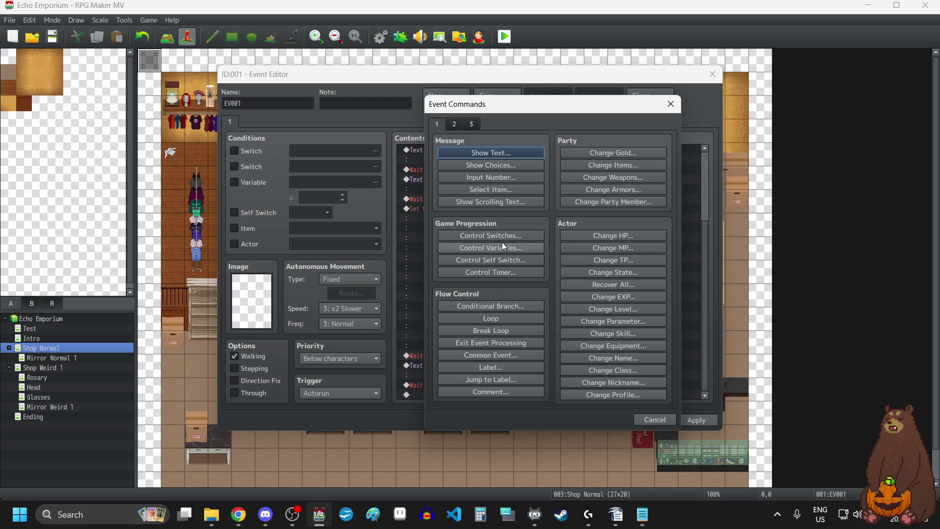
{"action": "left_click", "coordinate": [493, 261]}
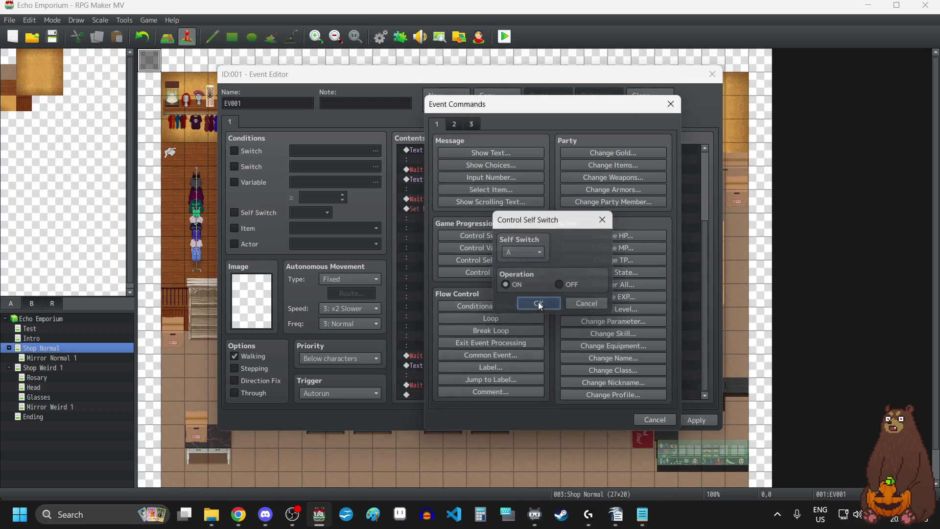
{"action": "left_click", "coordinate": [539, 303]}
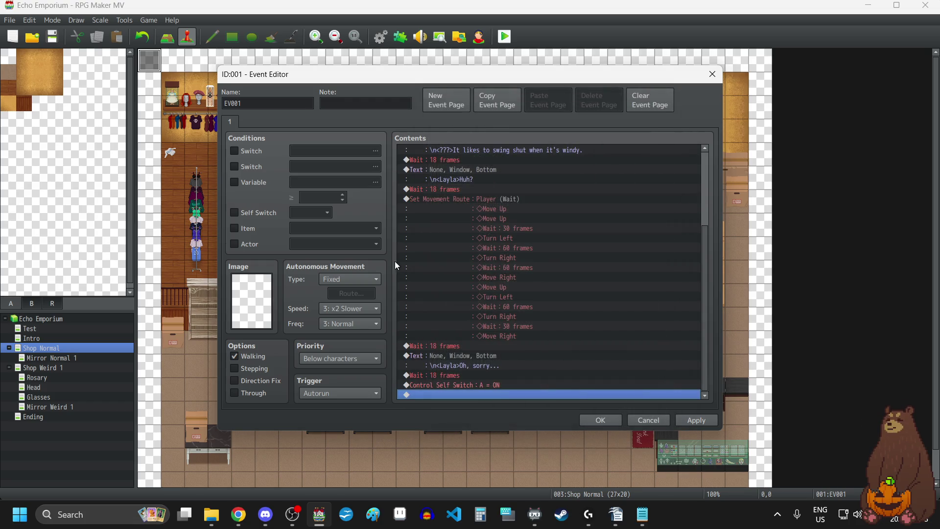
- Create event page 2 conditioned on Self Switch A, then close the event editor
{"action": "left_click", "coordinate": [446, 101]}
{"action": "left_click", "coordinate": [235, 213]}
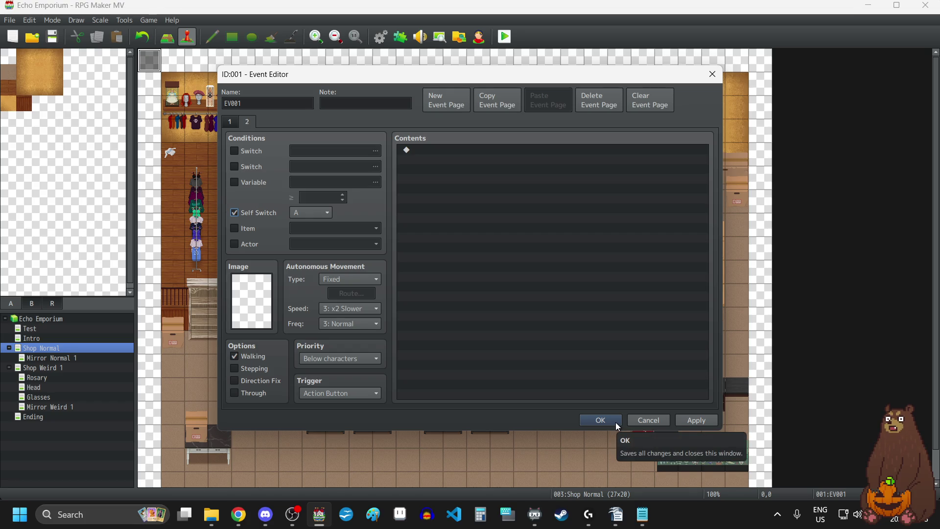
{"action": "left_click", "coordinate": [232, 121]}
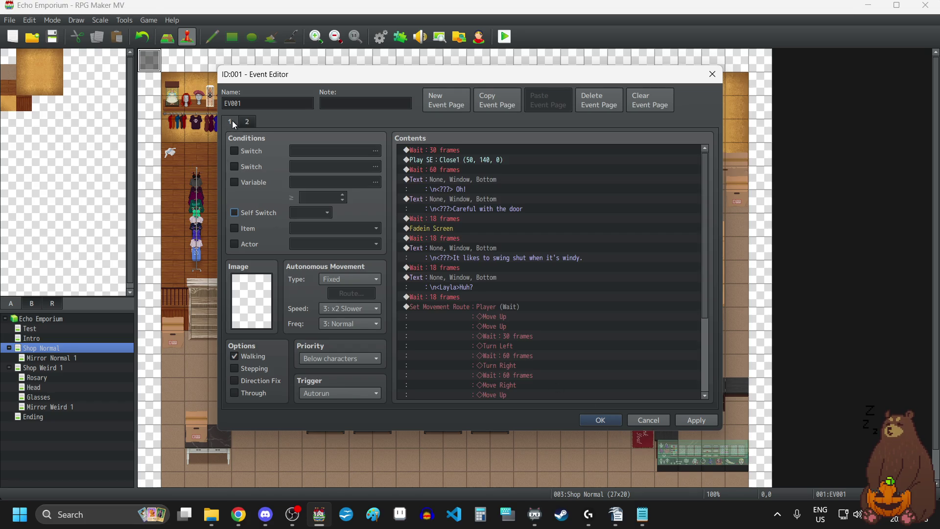
{"action": "left_click", "coordinate": [606, 419]}
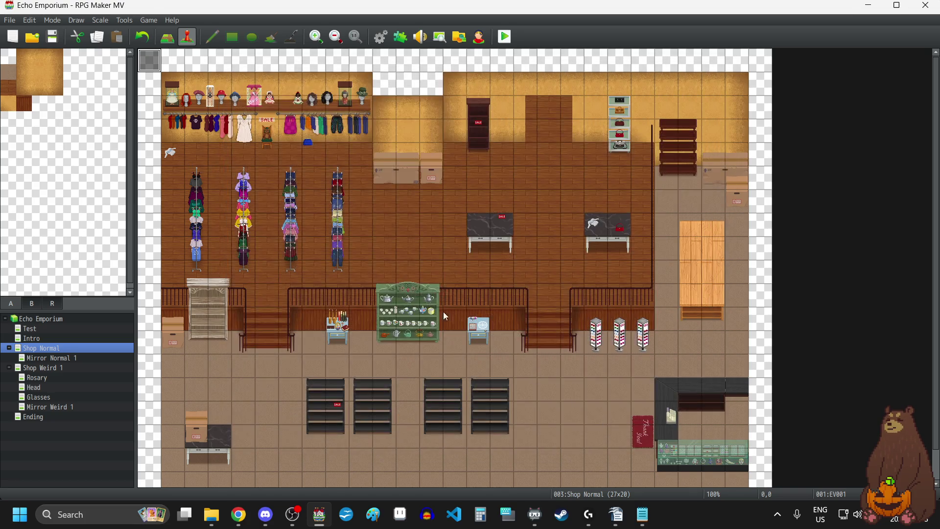
- Save the project and review the Shop Normal map properties
{"action": "left_click", "coordinate": [52, 36]}
{"action": "key", "text": "alt+Tab"}
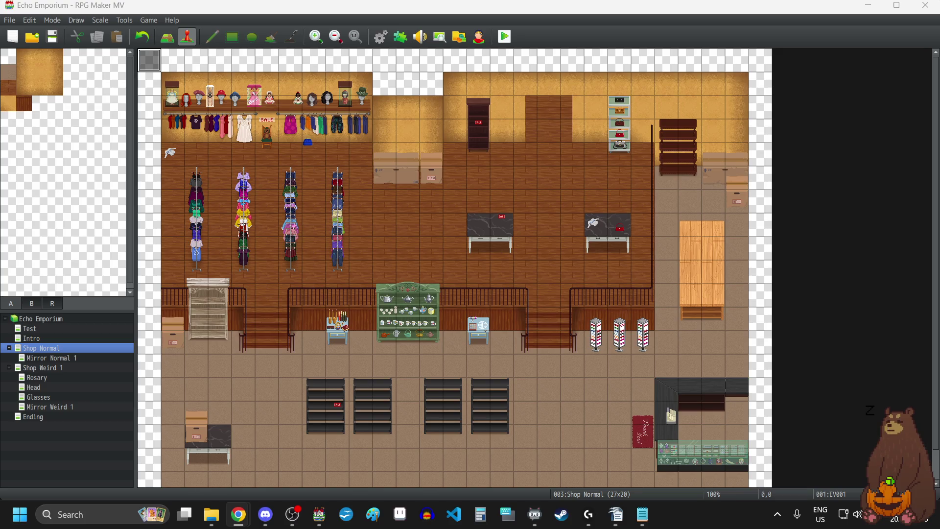
{"action": "right_click", "coordinate": [49, 349]}
{"action": "left_click", "coordinate": [72, 361]}
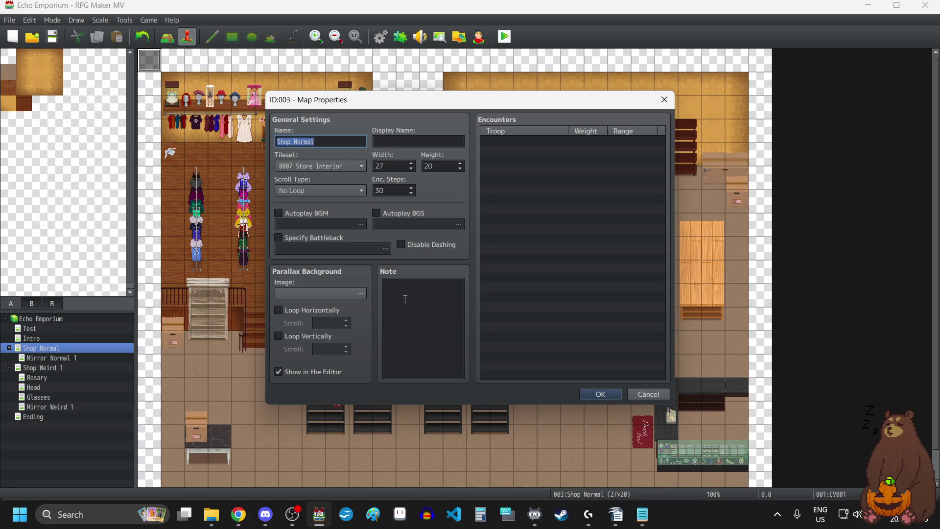
{"action": "left_click", "coordinate": [663, 101]}
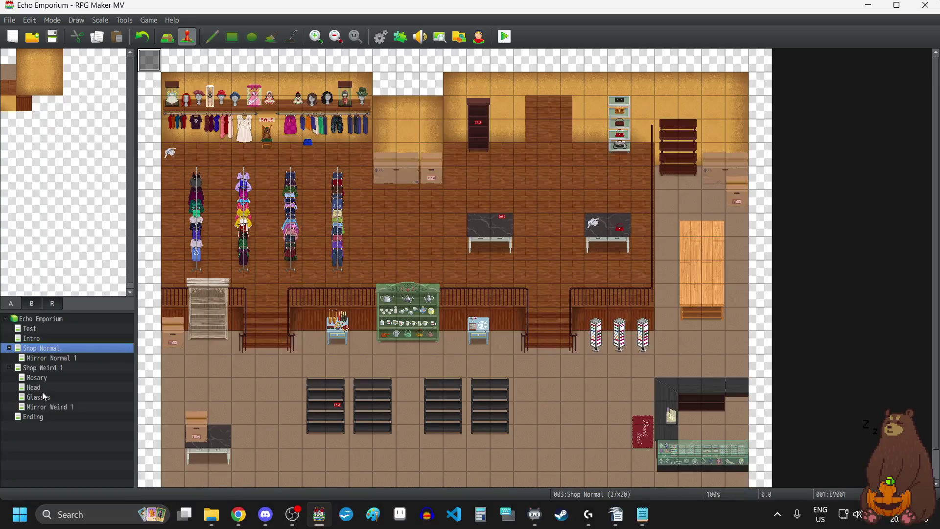
- Turn off Autoplay BGM in Shop Weird 1's map properties, then reselect Shop Normal
{"action": "left_click", "coordinate": [43, 368]}
{"action": "right_click", "coordinate": [43, 370]}
{"action": "left_click", "coordinate": [90, 382]}
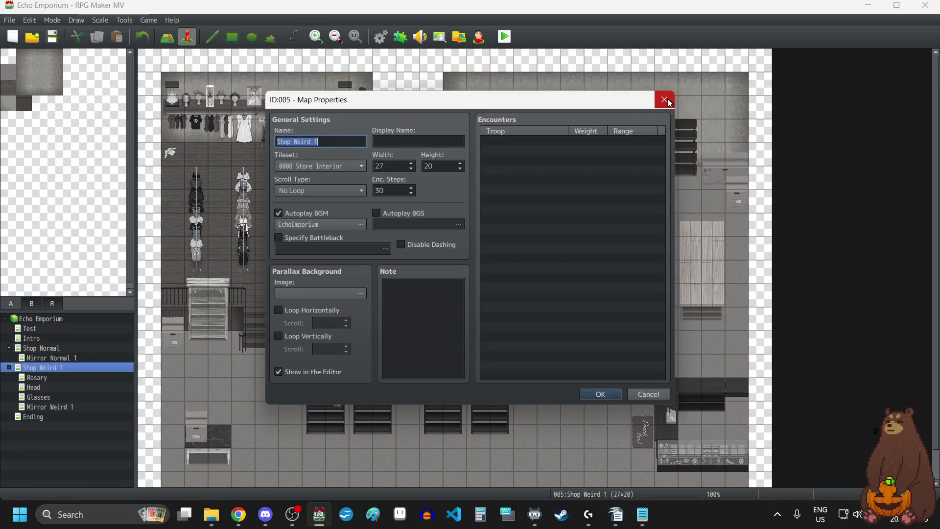
{"action": "left_click", "coordinate": [277, 214]}
{"action": "left_click", "coordinate": [601, 396]}
{"action": "left_click", "coordinate": [37, 349]}
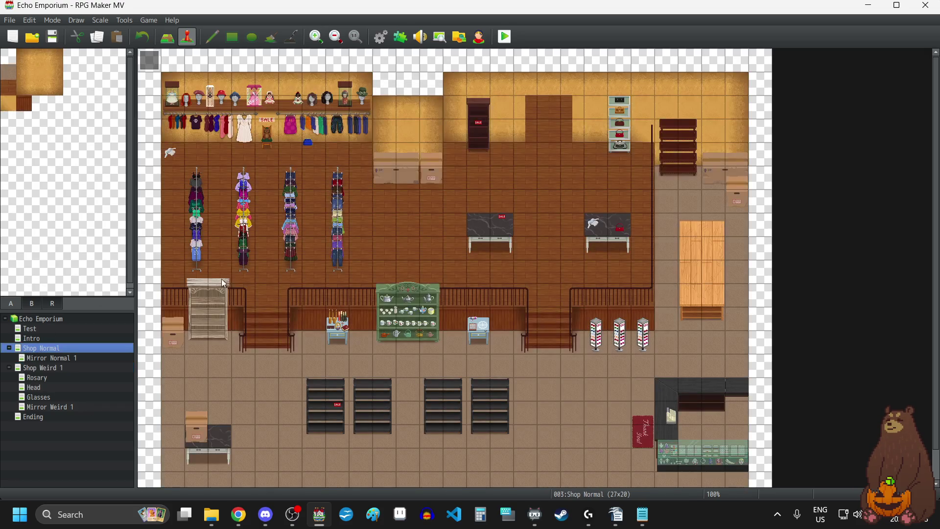
{"action": "left_click", "coordinate": [503, 36]}
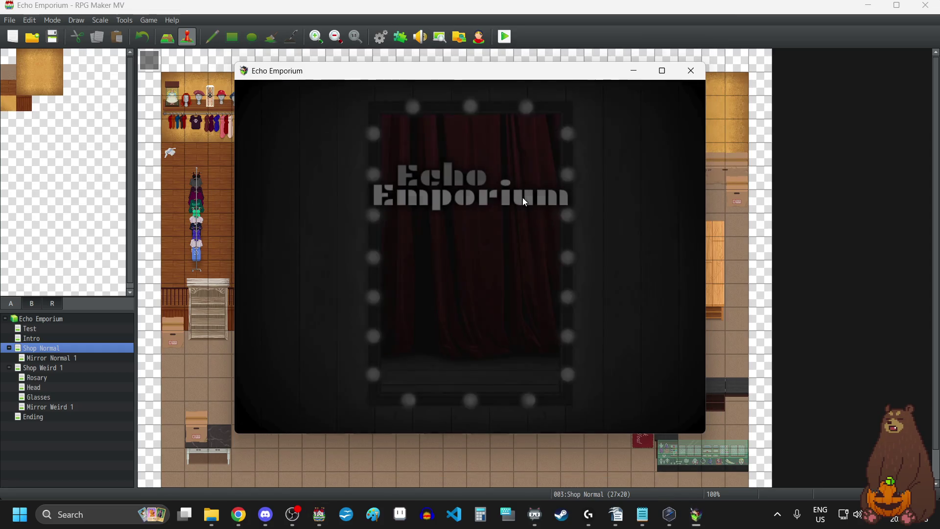
{"action": "key", "text": "F4"}
{"action": "left_click", "coordinate": [509, 337]}
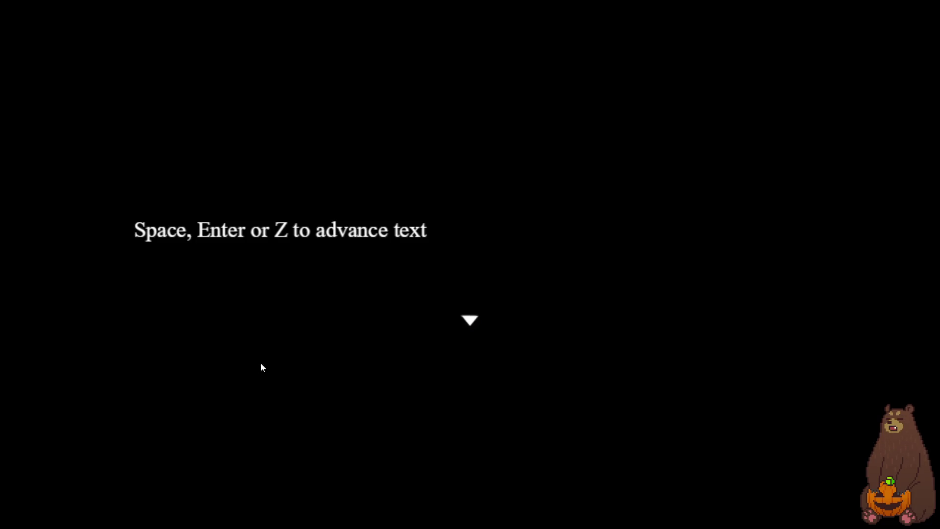
{"action": "left_click", "coordinate": [522, 299]}
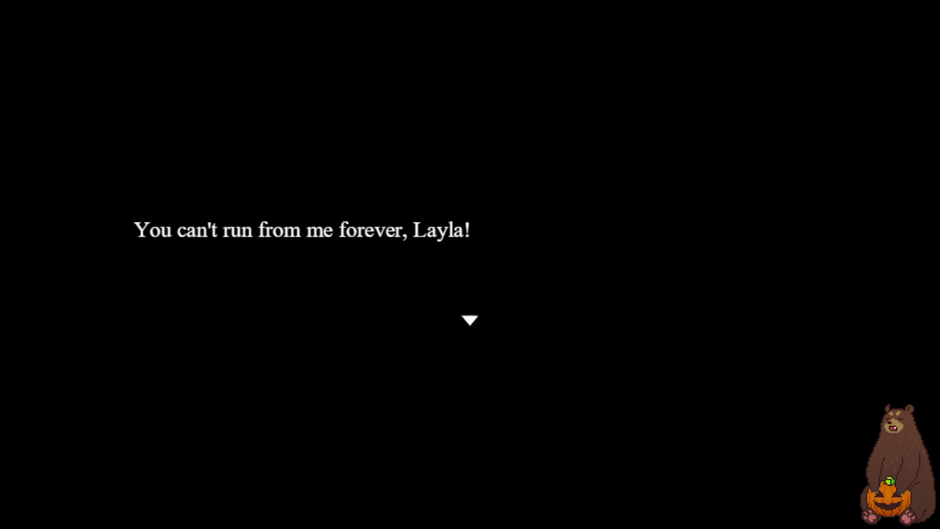
{"action": "key", "text": "Return"}
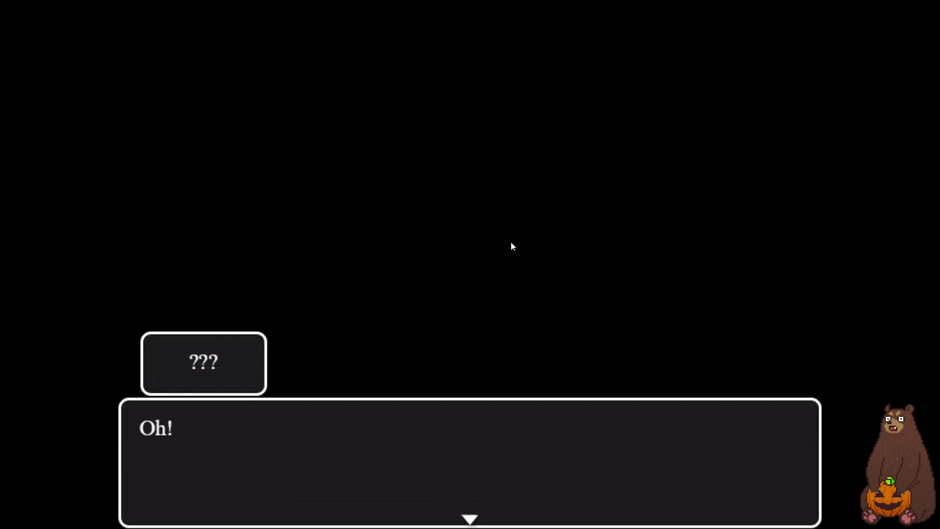
{"action": "key", "text": "Return"}
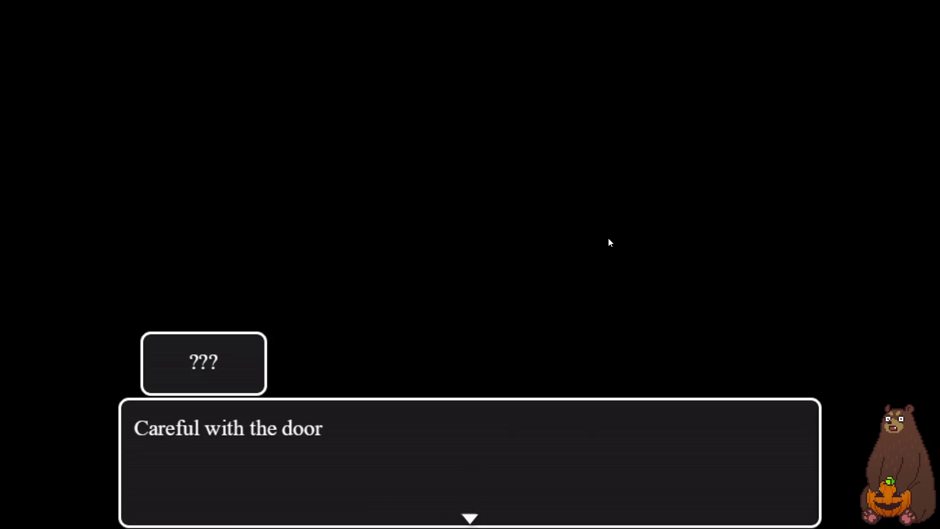
{"action": "key", "text": "Return"}
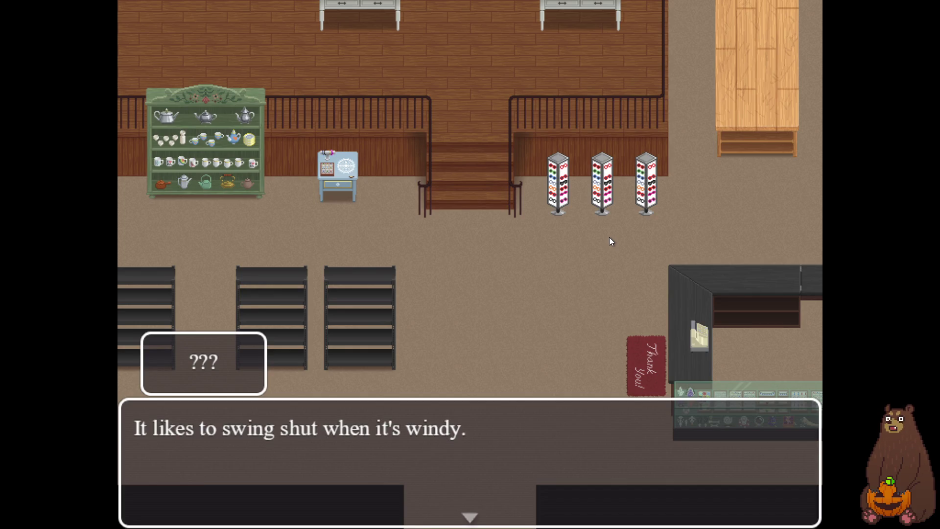
{"action": "key", "text": "Return"}
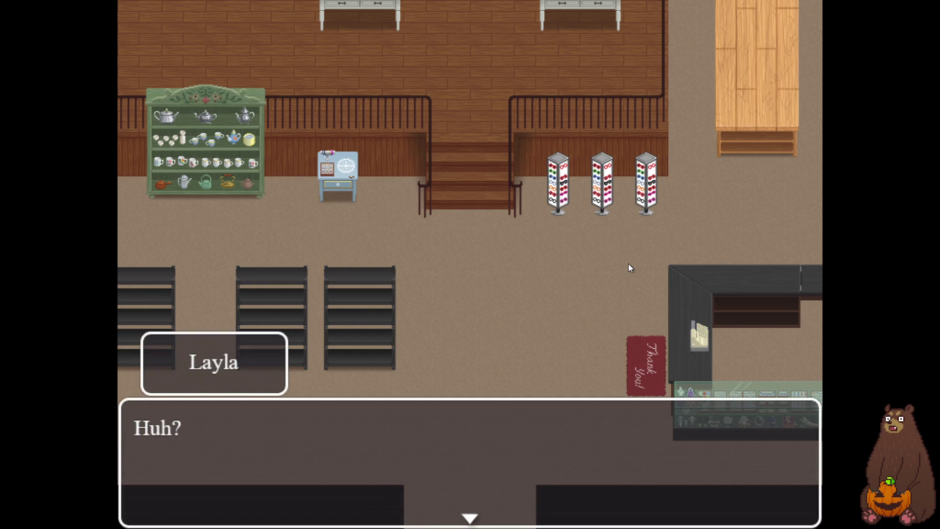
{"action": "key", "text": "F4"}
{"action": "left_click", "coordinate": [694, 70]}
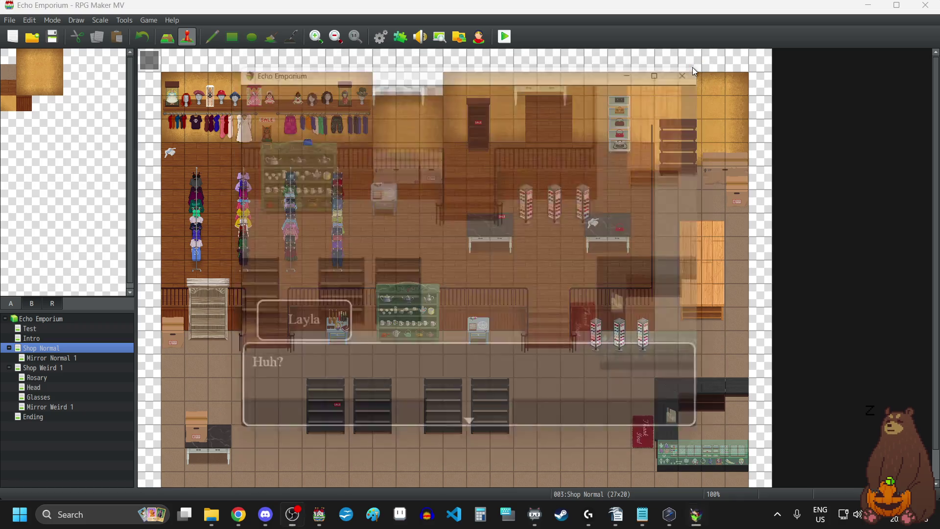
- Add a period to the end of the 'Careful with the door' line in EV001
{"action": "double_click", "coordinate": [143, 64]}
{"action": "double_click", "coordinate": [499, 201]}
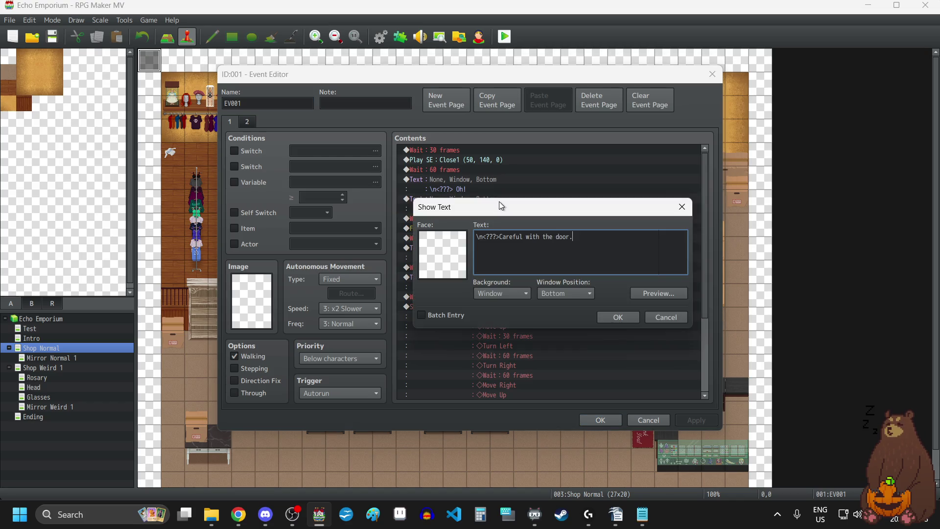
{"action": "left_click", "coordinate": [623, 316]}
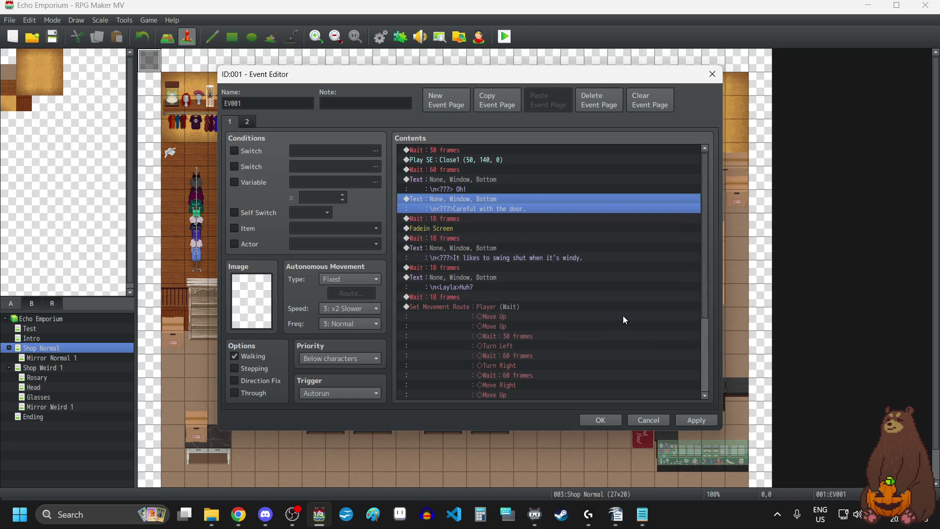
{"action": "left_click", "coordinate": [696, 419]}
- Insert Change Transparency: OFF above Wait 30, save the project, and launch a playtest
{"action": "left_click", "coordinate": [479, 150]}
{"action": "key", "text": "Insert"}
{"action": "left_click", "coordinate": [459, 125]}
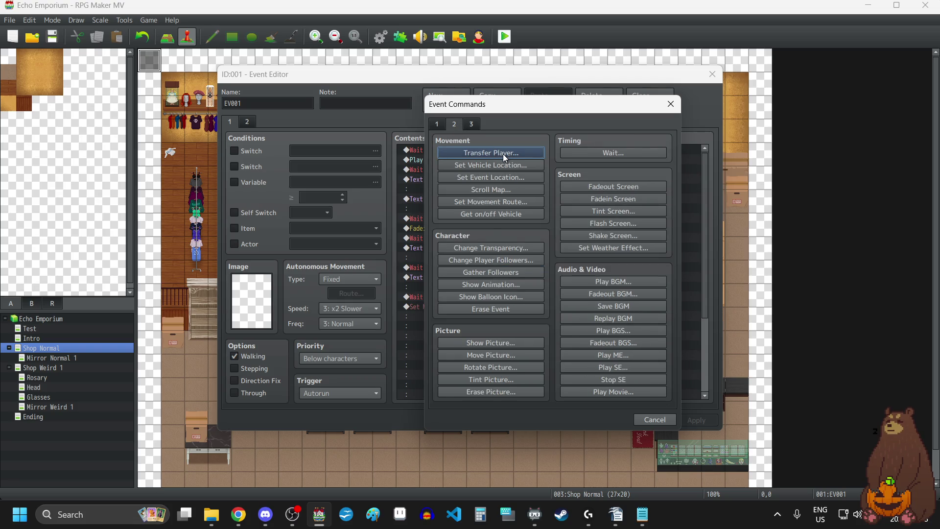
{"action": "left_click", "coordinate": [503, 247]}
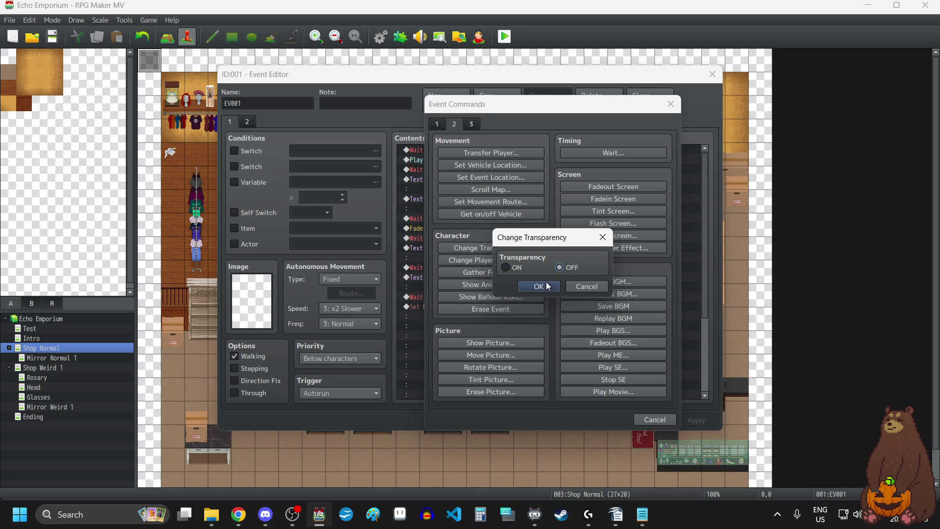
{"action": "left_click", "coordinate": [548, 286]}
{"action": "left_click", "coordinate": [691, 420]}
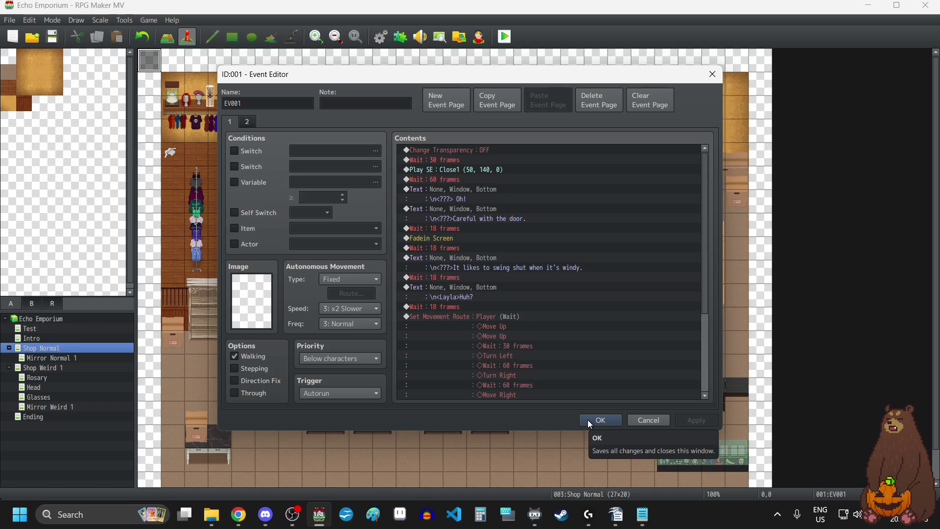
{"action": "left_click", "coordinate": [587, 419]}
{"action": "left_click", "coordinate": [51, 38]}
{"action": "left_click", "coordinate": [506, 37]}
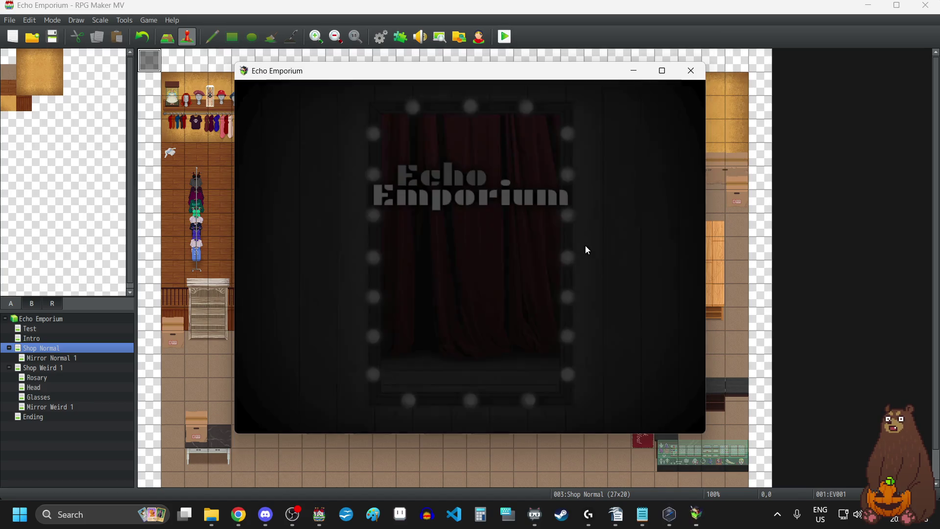
- Start a new game in the fullscreen playtest, then close the playtest
{"action": "key", "text": "F4"}
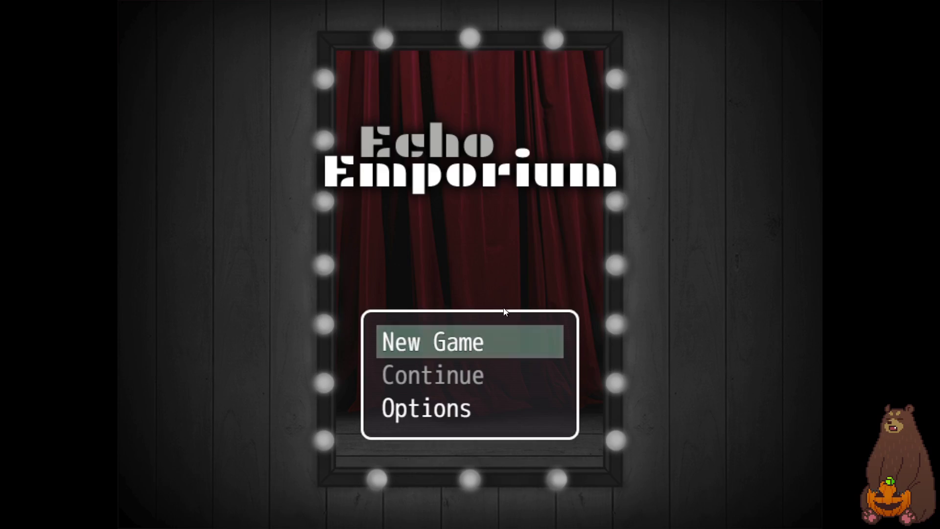
{"action": "left_click", "coordinate": [491, 338]}
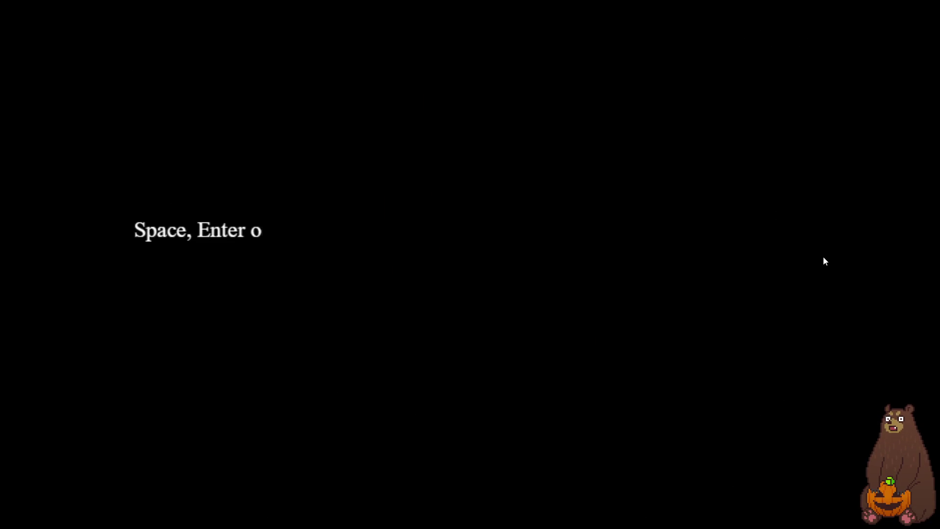
{"action": "key", "text": "F4"}
{"action": "left_click", "coordinate": [690, 69]}
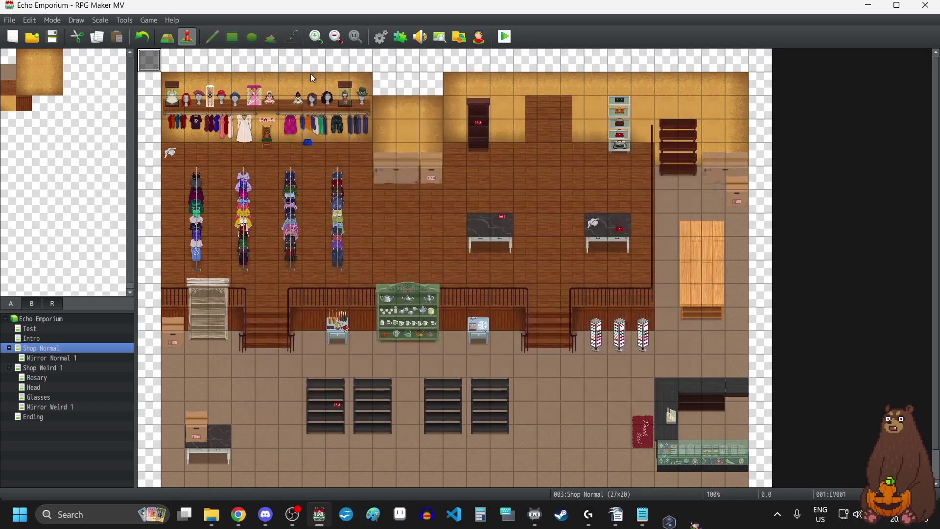
- Lower the Close1 door sound in EV001 to 35% volume and launch a new playtest
{"action": "double_click", "coordinate": [155, 59]}
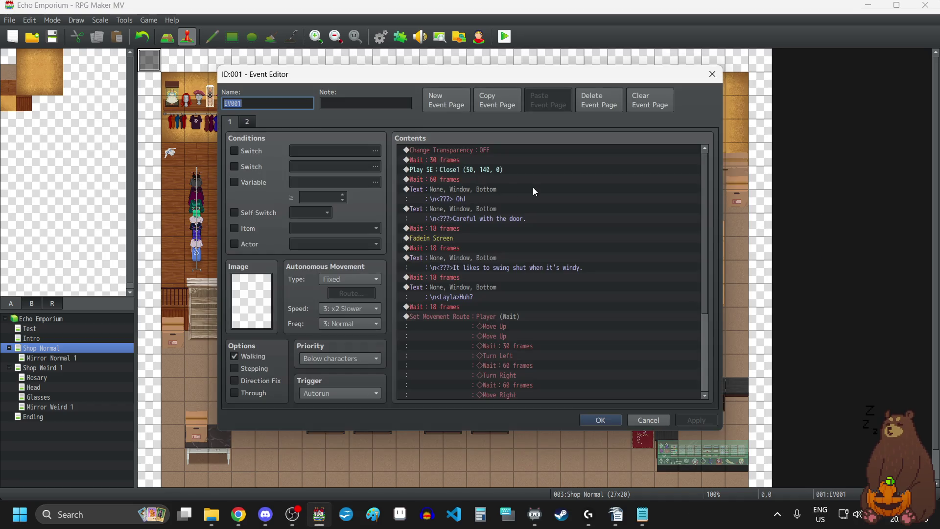
{"action": "double_click", "coordinate": [476, 170]}
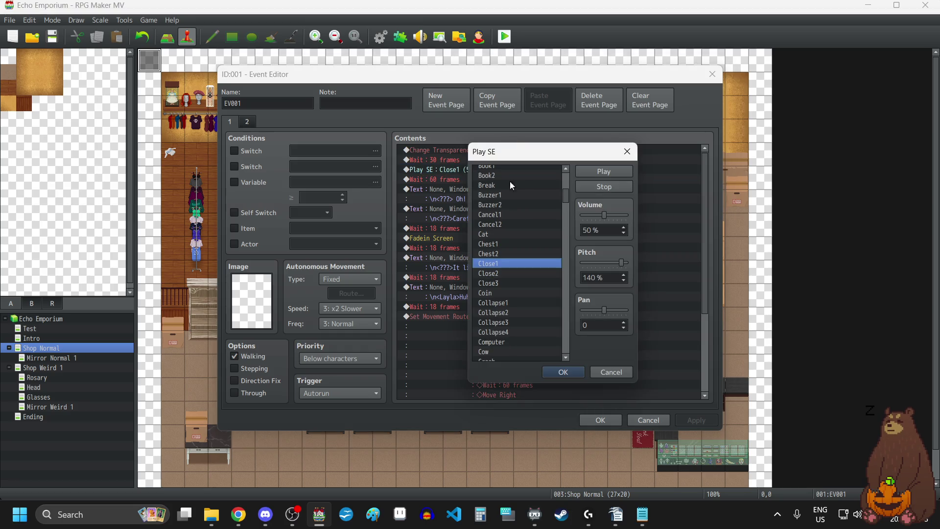
{"action": "left_click", "coordinate": [624, 233]}
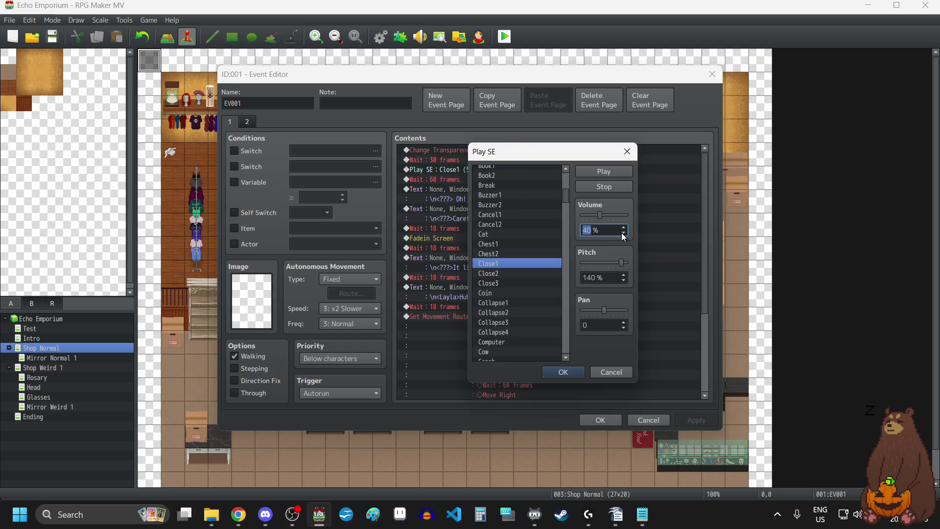
{"action": "left_click", "coordinate": [577, 372]}
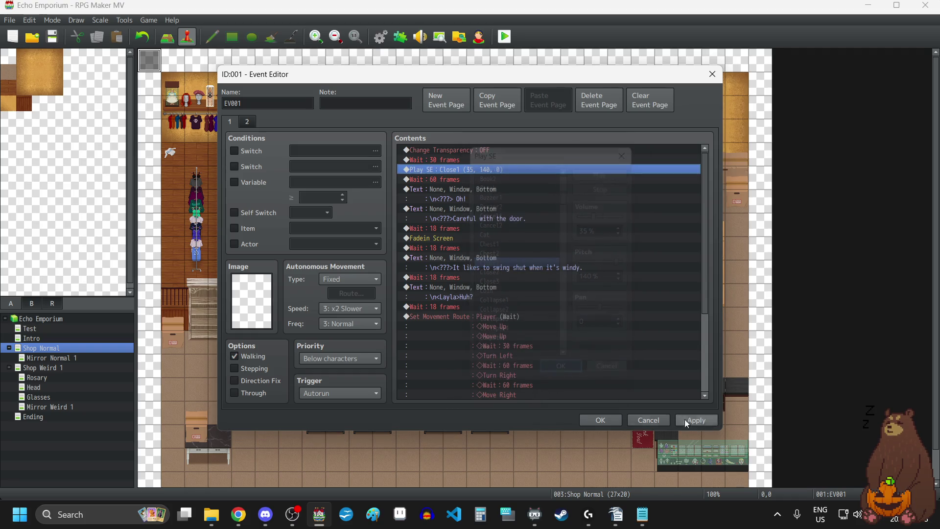
{"action": "left_click", "coordinate": [600, 419]}
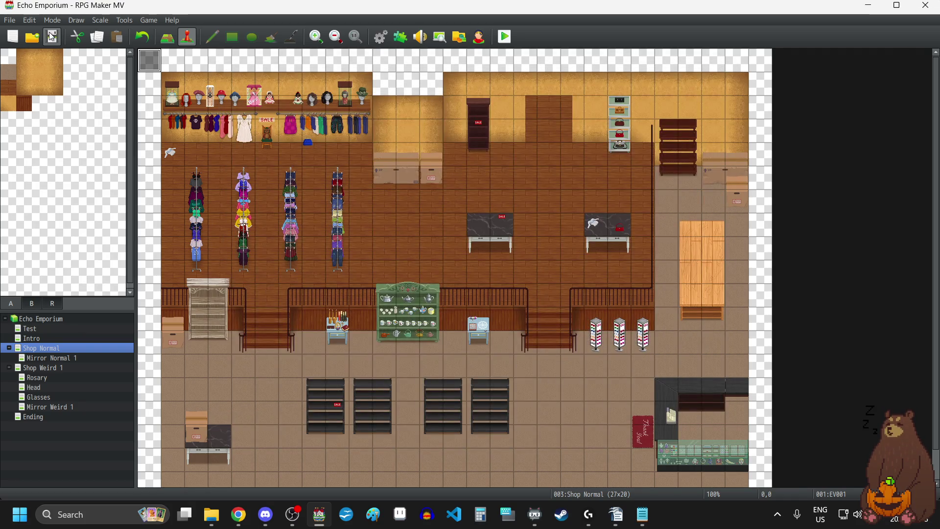
{"action": "left_click", "coordinate": [501, 43]}
{"action": "key", "text": "F4"}
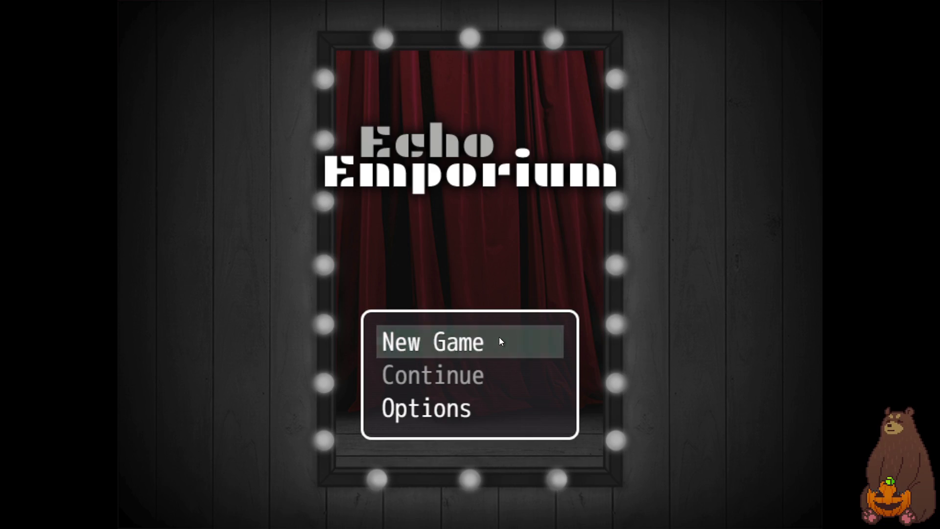
- Close the playtest and check the 60-frame wait after the door sound in EV001
{"action": "key", "text": "F4"}
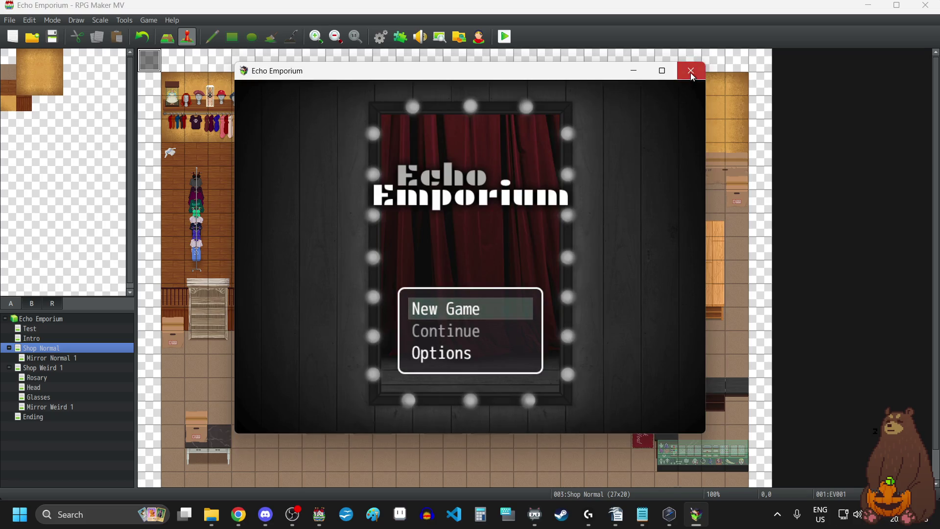
{"action": "left_click", "coordinate": [691, 70]}
{"action": "double_click", "coordinate": [595, 170]}
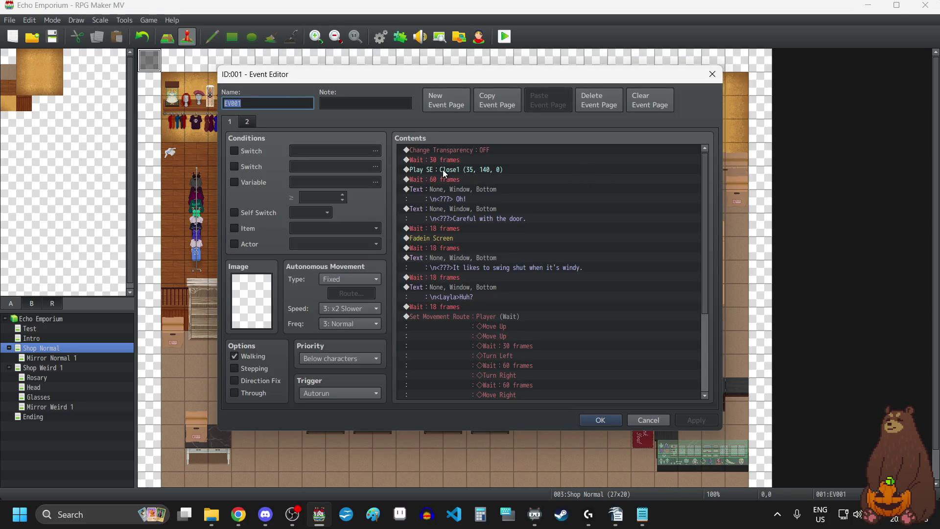
{"action": "left_click", "coordinate": [452, 178]}
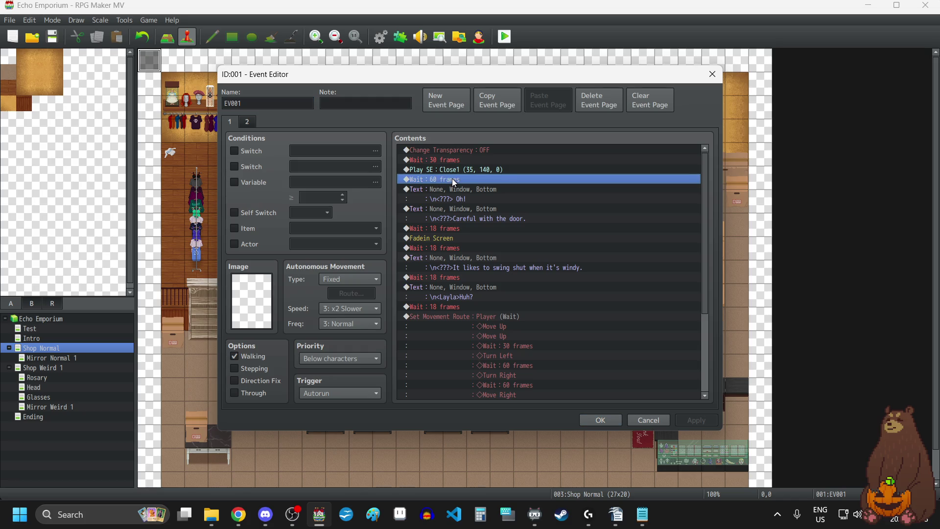
{"action": "left_click", "coordinate": [711, 76]}
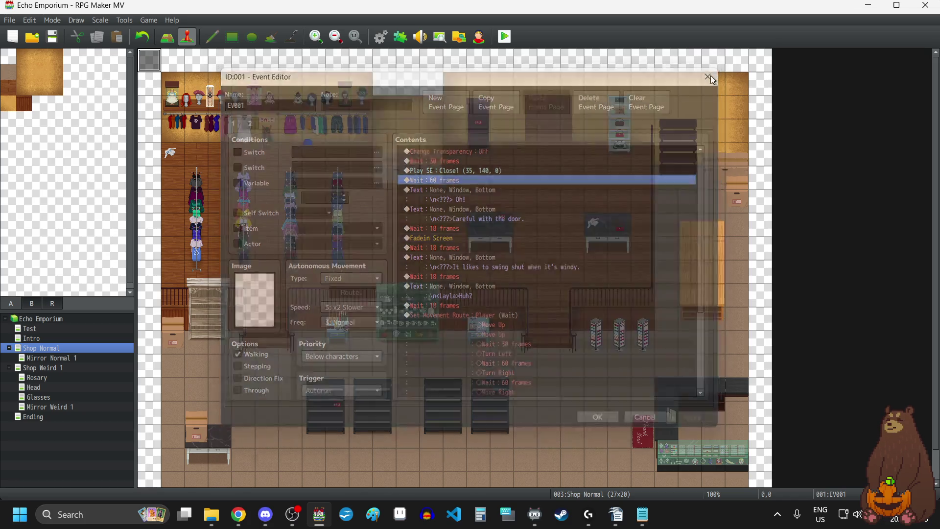
- Playtest a new game through the cutscene dialogue to Layla's 'Oh, sorry...', then close the game
{"action": "left_click", "coordinate": [500, 39]}
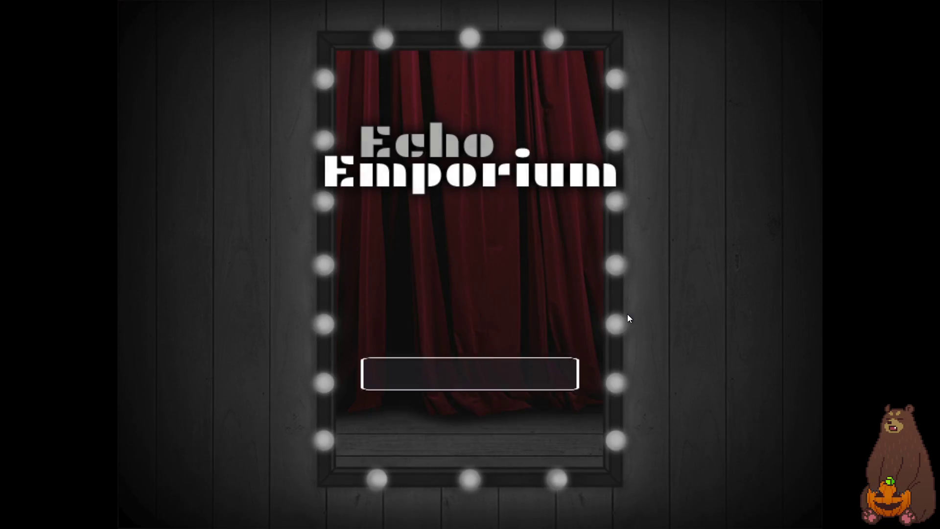
{"action": "left_click", "coordinate": [488, 348]}
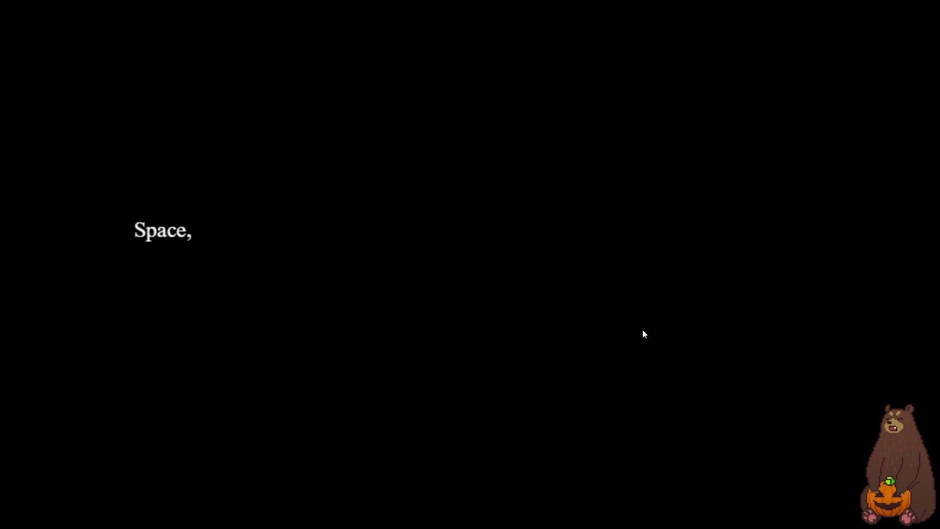
{"action": "key", "text": "Return"}
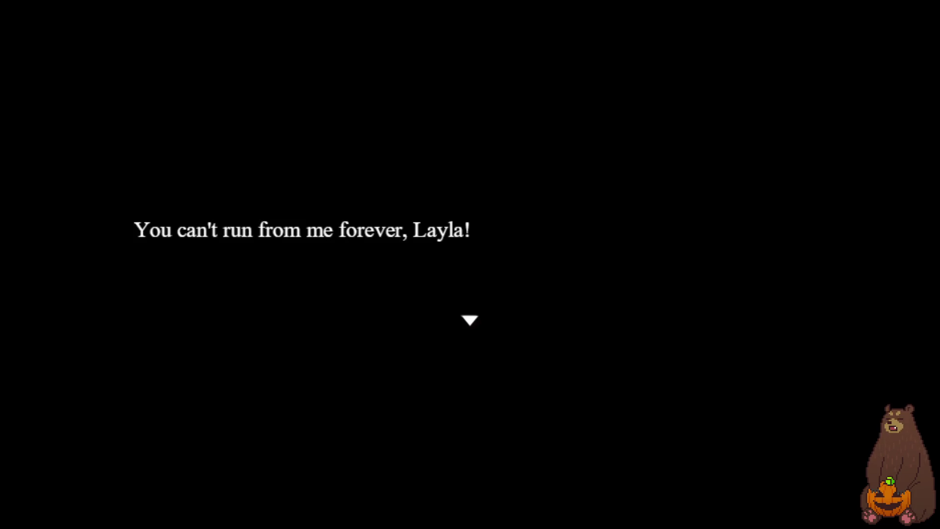
{"action": "key", "text": "Return"}
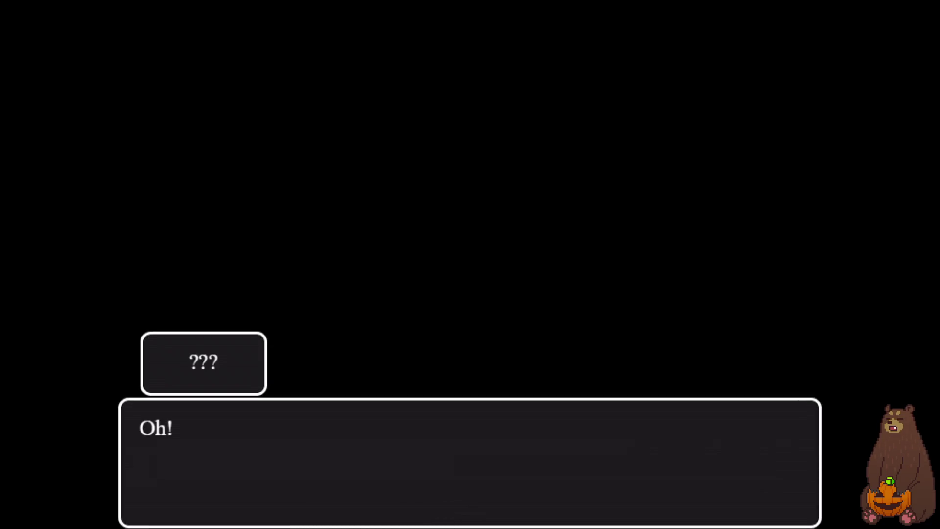
{"action": "key", "text": "Return"}
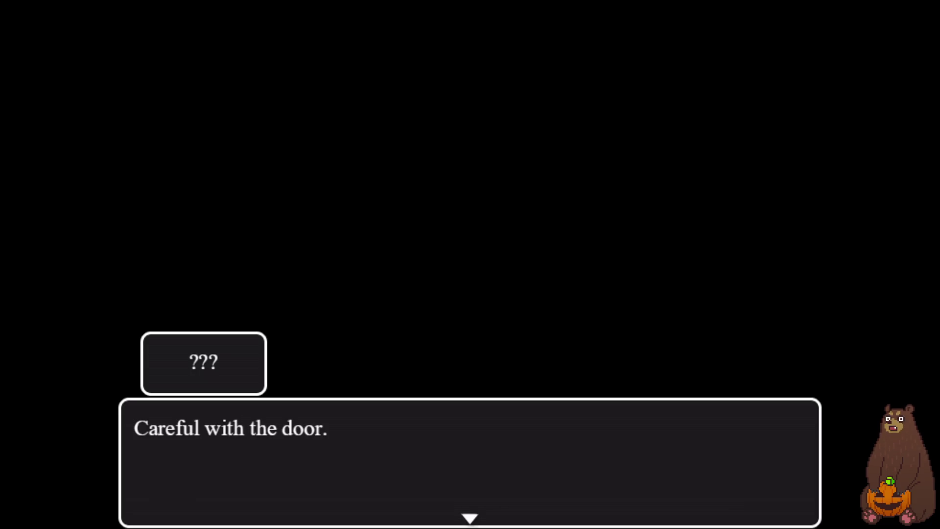
{"action": "key", "text": "Return"}
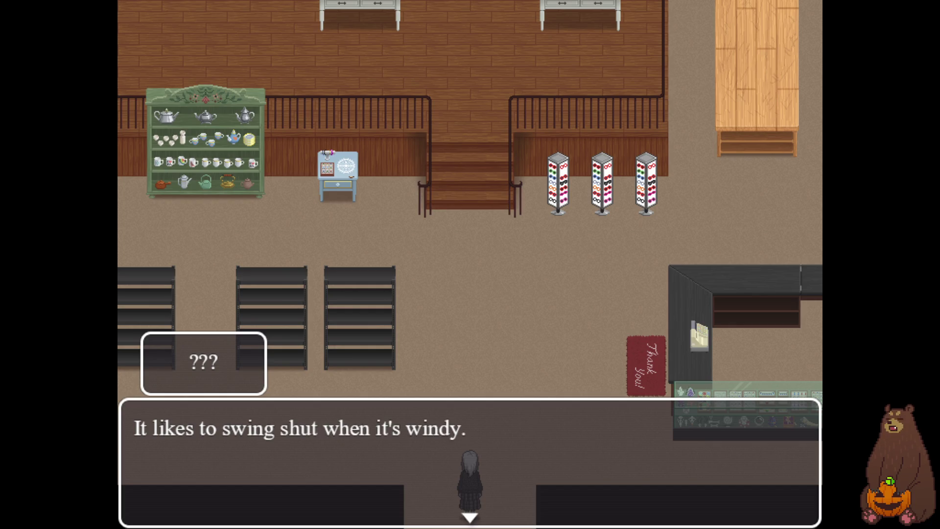
{"action": "key", "text": "Return"}
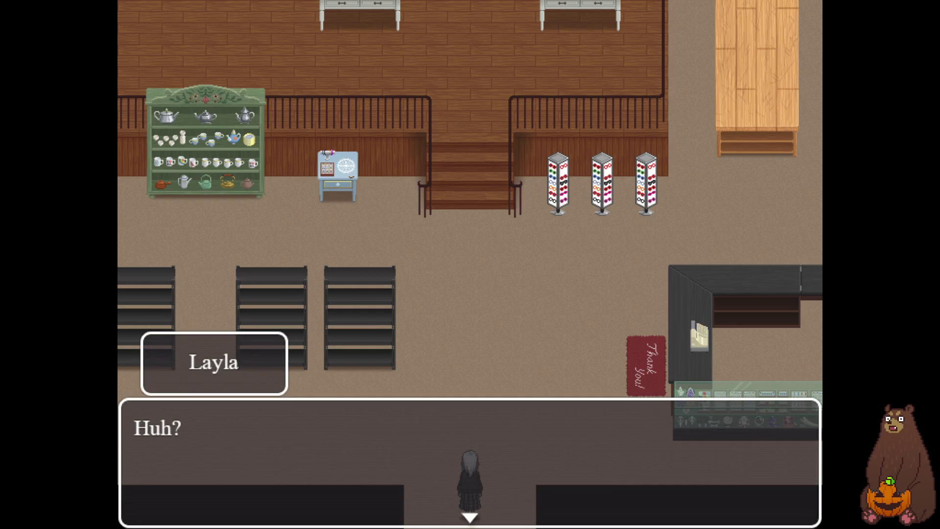
{"action": "key", "text": "Return"}
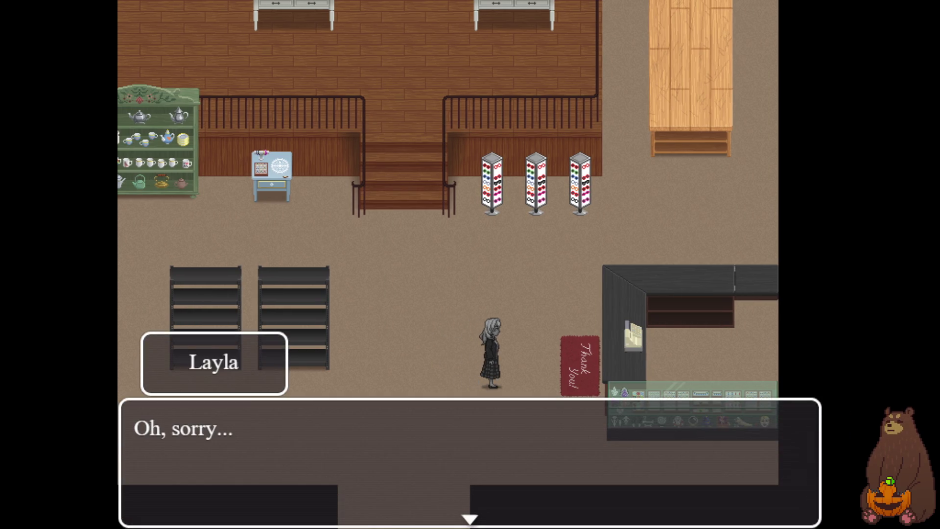
{"action": "key", "text": "Return"}
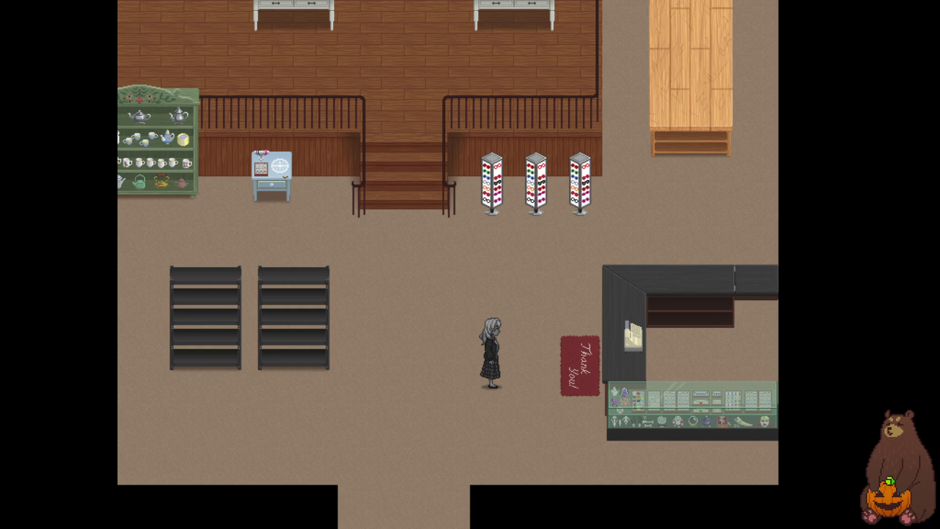
{"action": "key", "text": "F4"}
{"action": "left_click", "coordinate": [690, 71]}
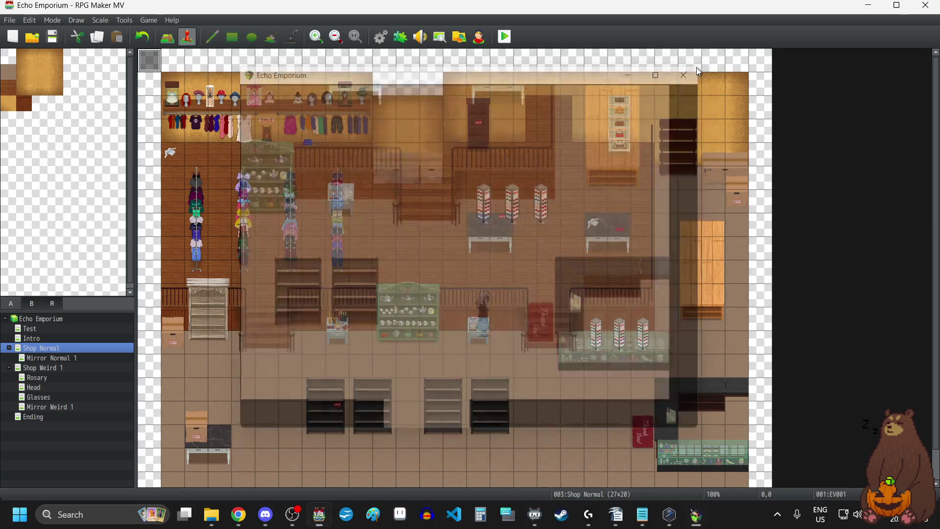
- Save the project, then close RPG Maker MV and the Chrome window
{"action": "scroll", "coordinate": [588, 289], "scroll_direction": "down", "scroll_amount": 1}
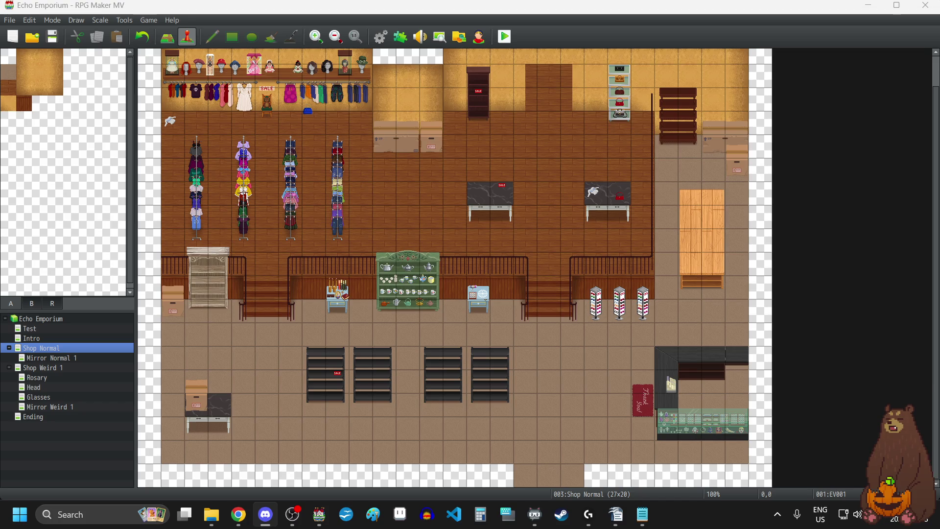
{"action": "left_click", "coordinate": [53, 37]}
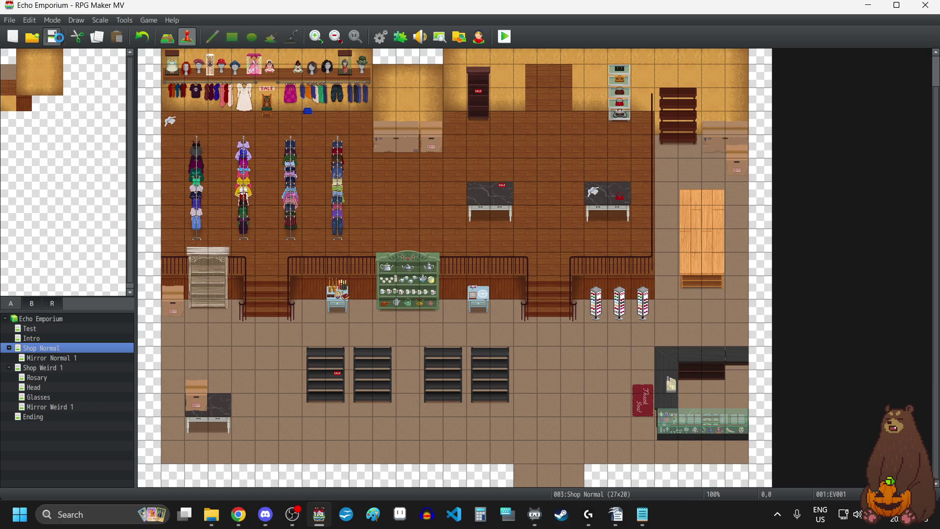
{"action": "left_click", "coordinate": [926, 5]}
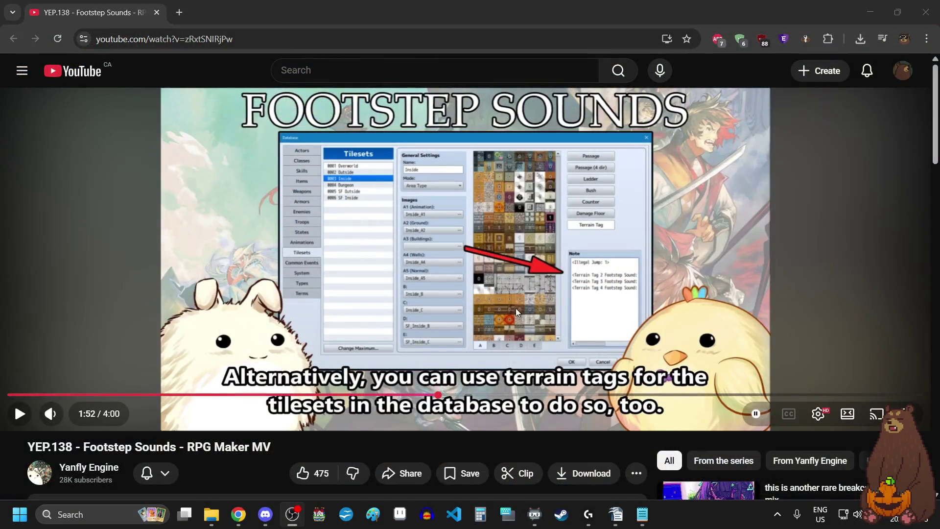
{"action": "left_click", "coordinate": [156, 12]}
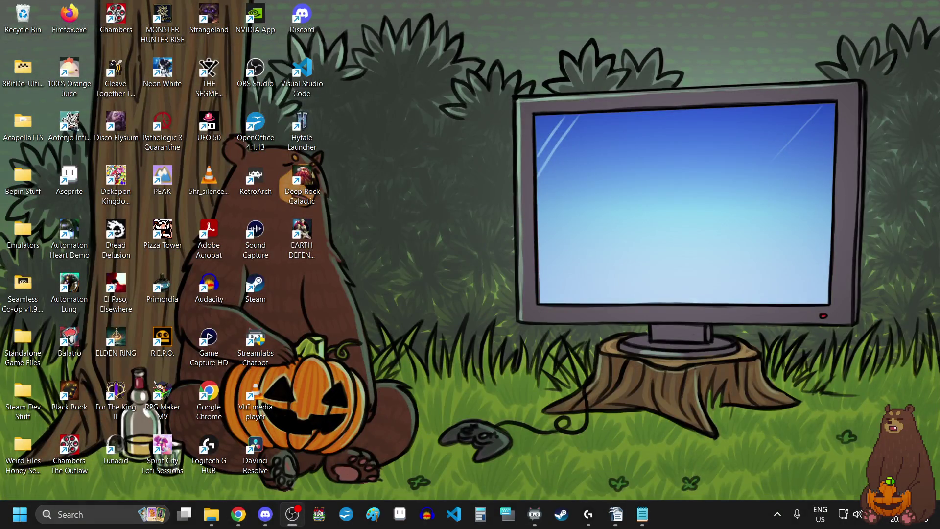